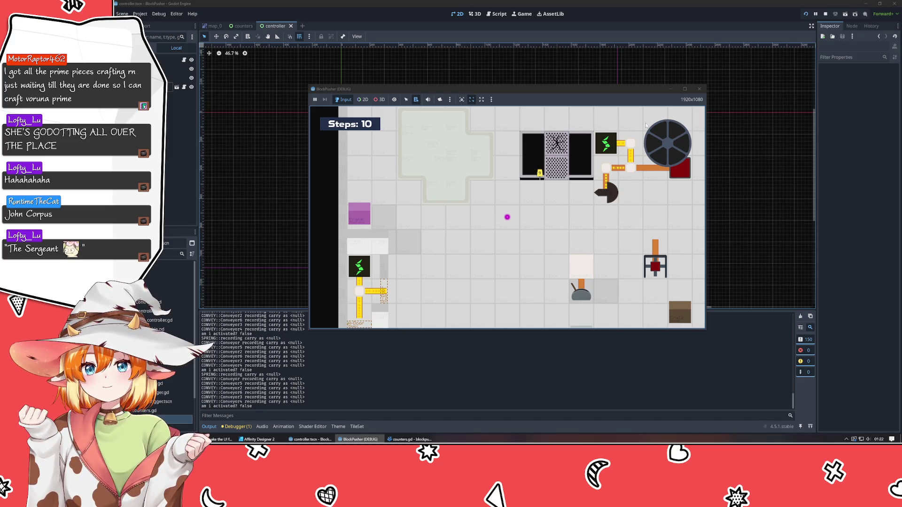
Step: Walk the player around the BlockPusher level with the arrow keys and into the black square, raising Steps
{"action": "key", "text": "Left"}
{"action": "key", "text": "Down"}
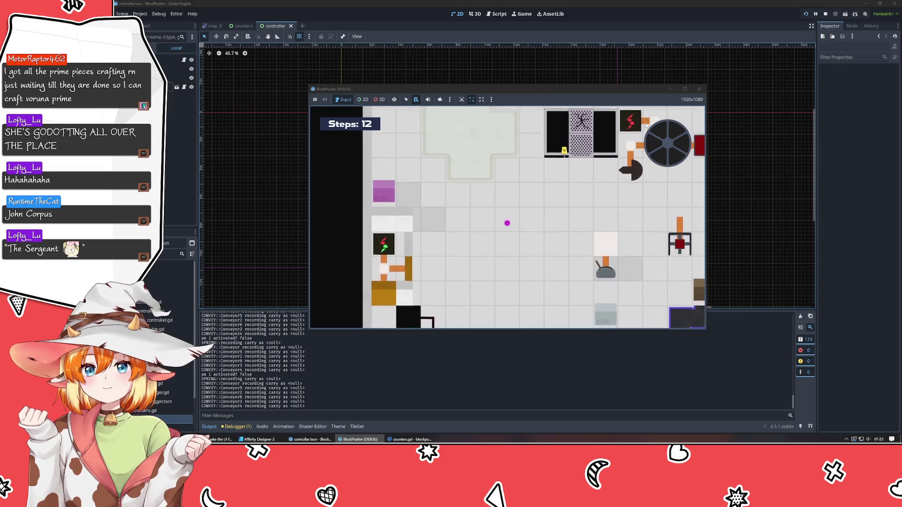
{"action": "key", "text": "Down"}
{"action": "key", "text": "Down"}
{"action": "key", "text": "Right"}
{"action": "key", "text": "Right"}
{"action": "key", "text": "Down"}
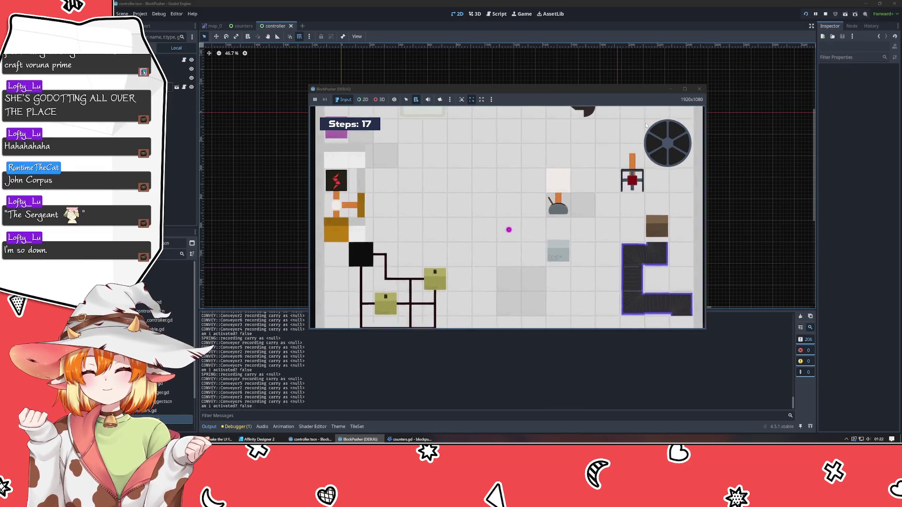
{"action": "key", "text": "Down"}
{"action": "key", "text": "Down"}
{"action": "key", "text": "Right"}
{"action": "key", "text": "Right"}
{"action": "key", "text": "Right"}
{"action": "key", "text": "Right"}
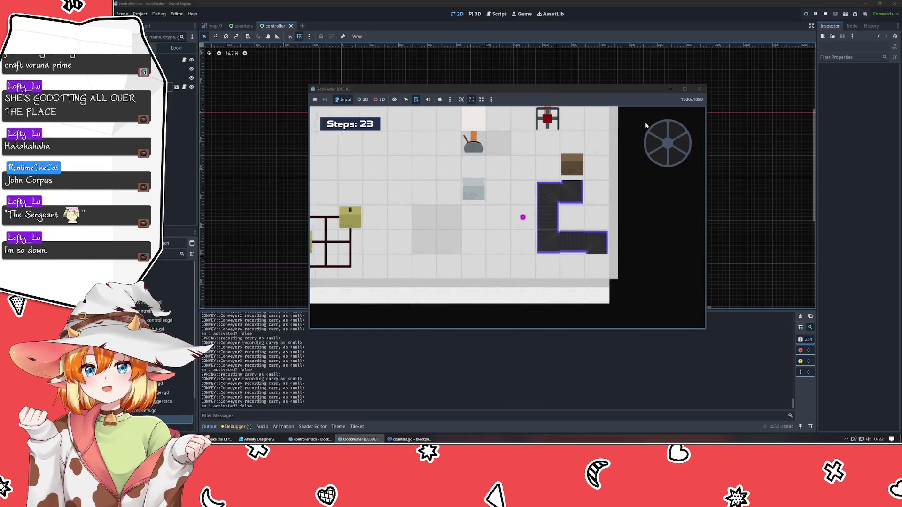
{"action": "key", "text": "Right"}
{"action": "key", "text": "Up"}
{"action": "key", "text": "Up"}
{"action": "key", "text": "Up"}
{"action": "key", "text": "Left"}
{"action": "key", "text": "Up"}
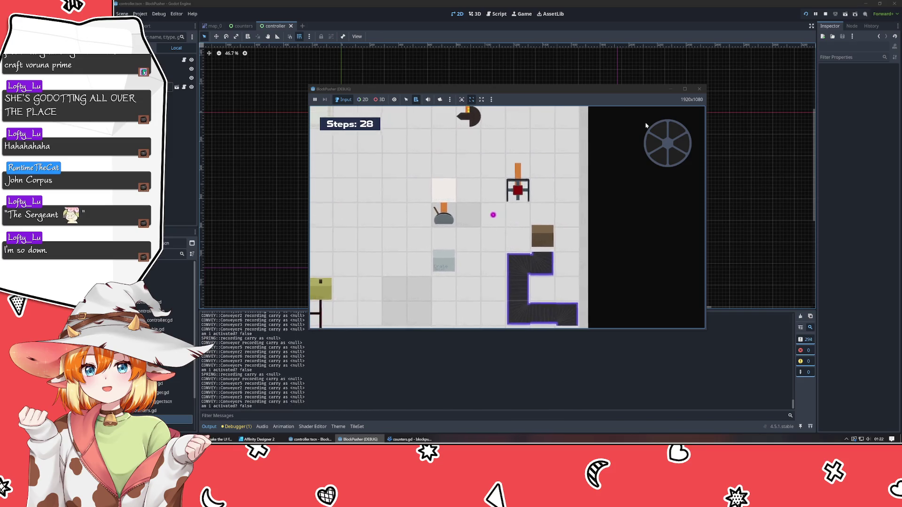
{"action": "key", "text": "Up"}
{"action": "key", "text": "Up"}
{"action": "key", "text": "Up"}
{"action": "key", "text": "Up"}
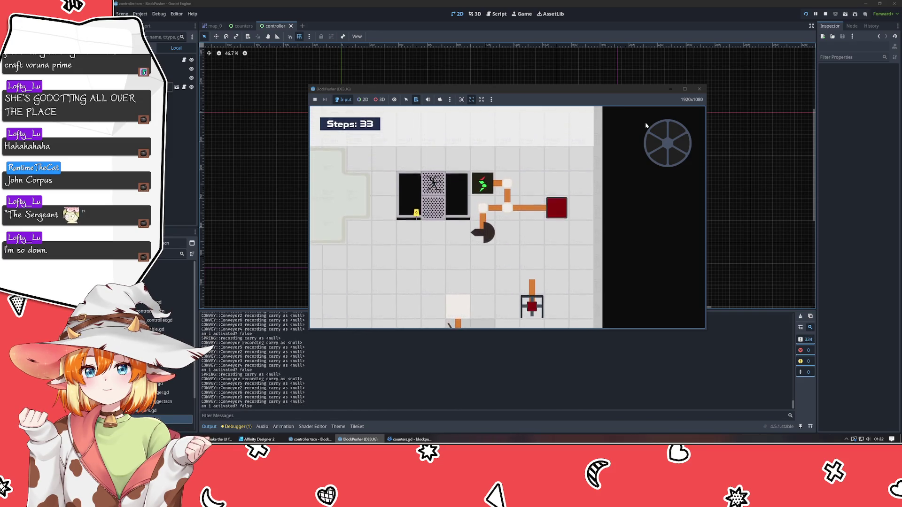
{"action": "key", "text": "Up"}
{"action": "key", "text": "Right"}
{"action": "key", "text": "Right"}
{"action": "key", "text": "Right"}
{"action": "key", "text": "Down"}
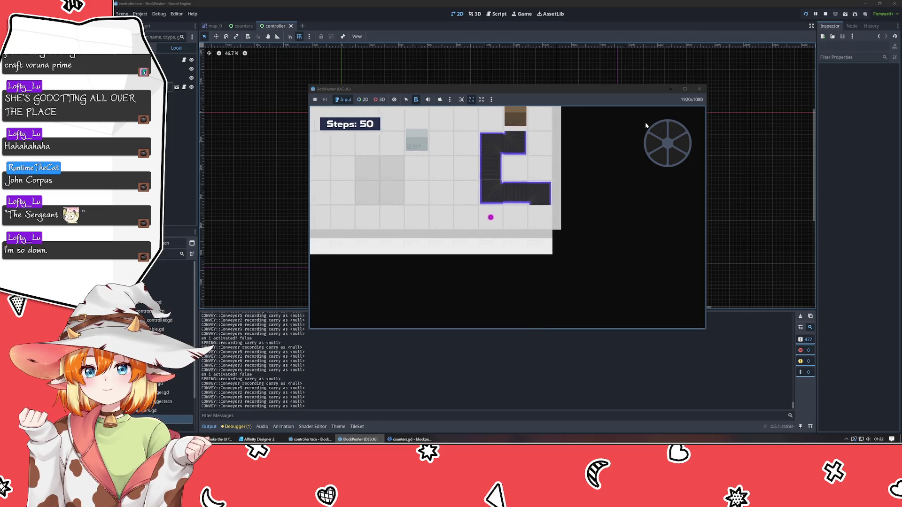
{"action": "key", "text": "Left"}
{"action": "key", "text": "Left"}
{"action": "key", "text": "Left"}
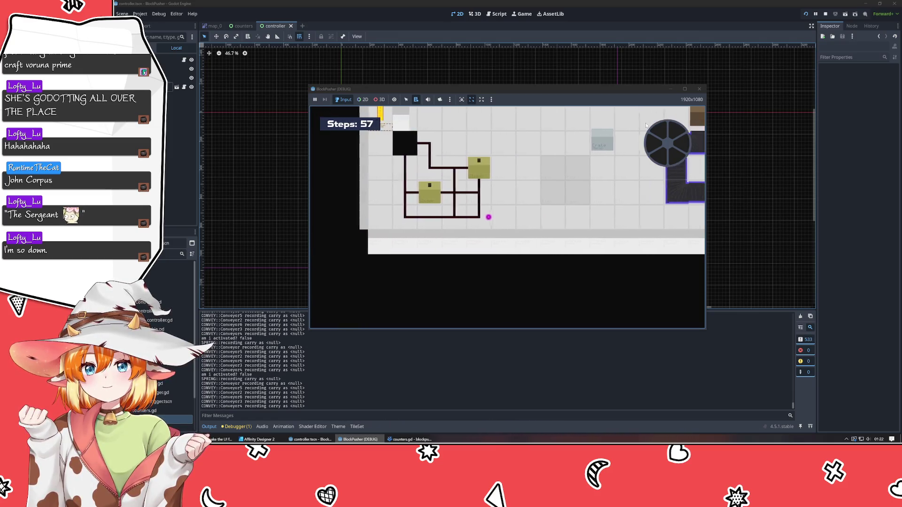
{"action": "key", "text": "Left"}
{"action": "key", "text": "Left"}
{"action": "key", "text": "Left"}
{"action": "key", "text": "Up"}
{"action": "key", "text": "Up"}
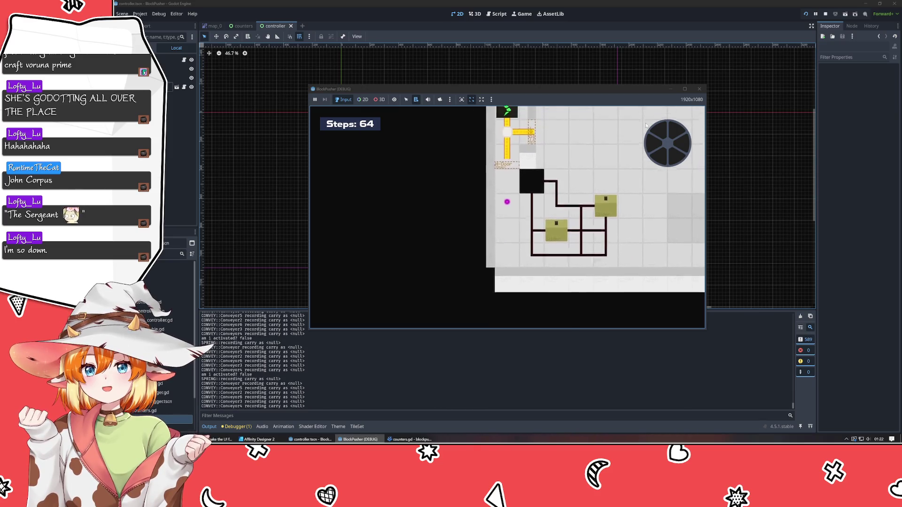
{"action": "key", "text": "Up"}
{"action": "key", "text": "Right"}
{"action": "key", "text": "Right"}
{"action": "key", "text": "Right"}
{"action": "key", "text": "Right"}
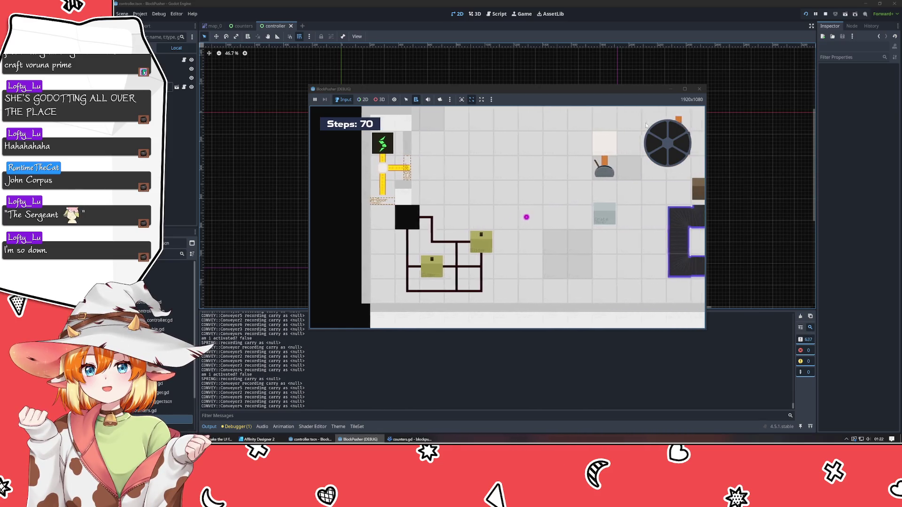
Step: Keep moving across the room to reach the activator that powers the conveyors, with Steps reaching 139
{"action": "key", "text": "Right"}
{"action": "key", "text": "Right"}
{"action": "key", "text": "Right"}
{"action": "key", "text": "Right"}
{"action": "key", "text": "Right"}
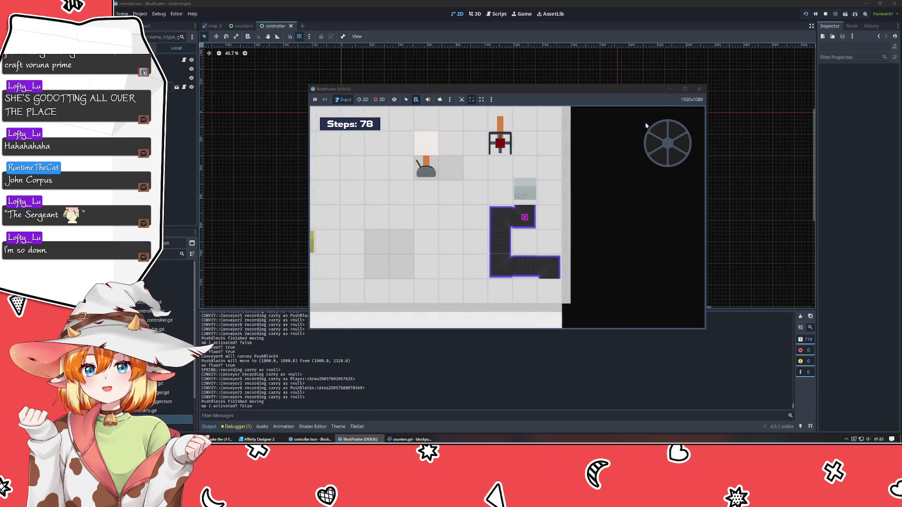
{"action": "key", "text": "Right"}
{"action": "key", "text": "Up"}
{"action": "key", "text": "Up"}
{"action": "key", "text": "Up"}
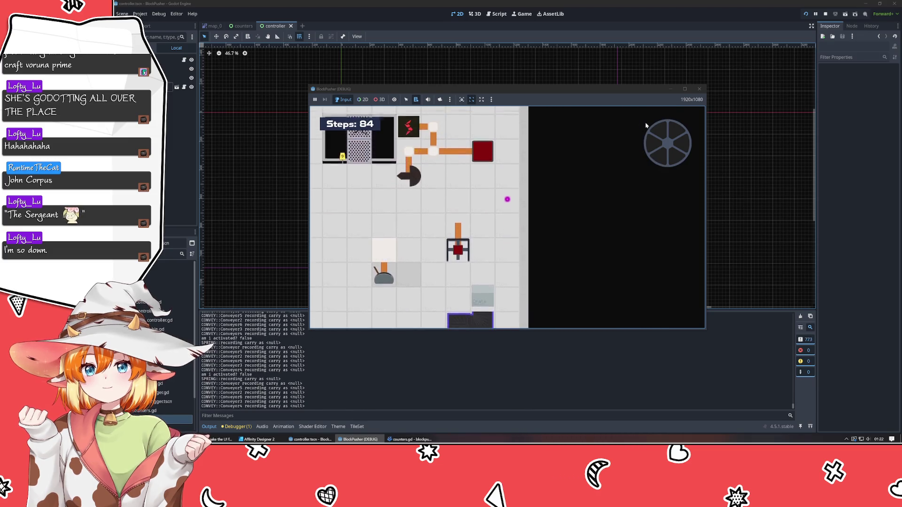
{"action": "key", "text": "Up"}
{"action": "key", "text": "Up"}
{"action": "key", "text": "Left"}
{"action": "key", "text": "Left"}
{"action": "key", "text": "Left"}
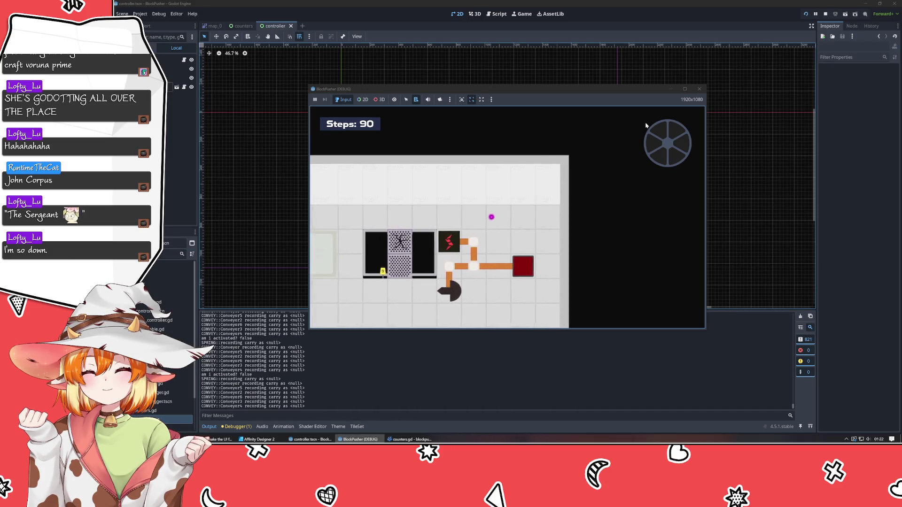
{"action": "key", "text": "Left"}
{"action": "key", "text": "Left"}
{"action": "key", "text": "Left"}
{"action": "key", "text": "Left"}
{"action": "key", "text": "Left"}
{"action": "key", "text": "Left"}
{"action": "key", "text": "Down"}
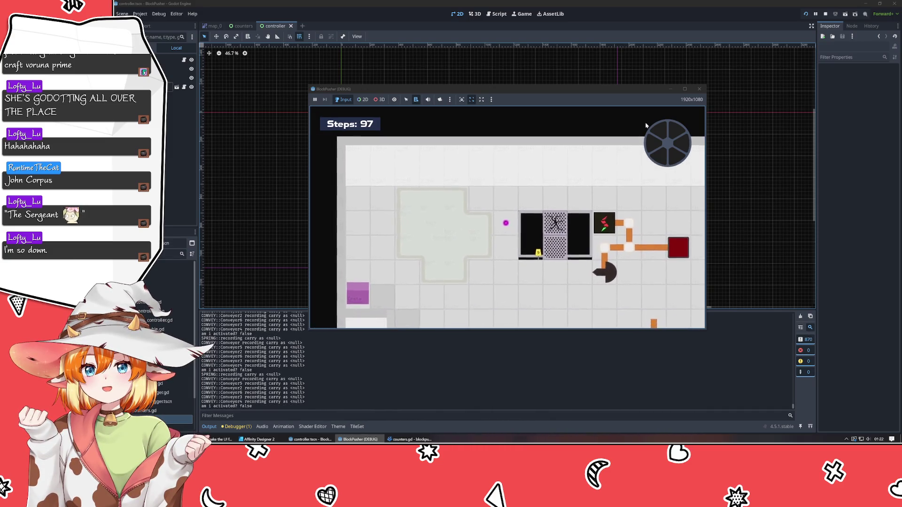
{"action": "key", "text": "Down"}
{"action": "key", "text": "Down"}
{"action": "key", "text": "Down"}
{"action": "key", "text": "Down"}
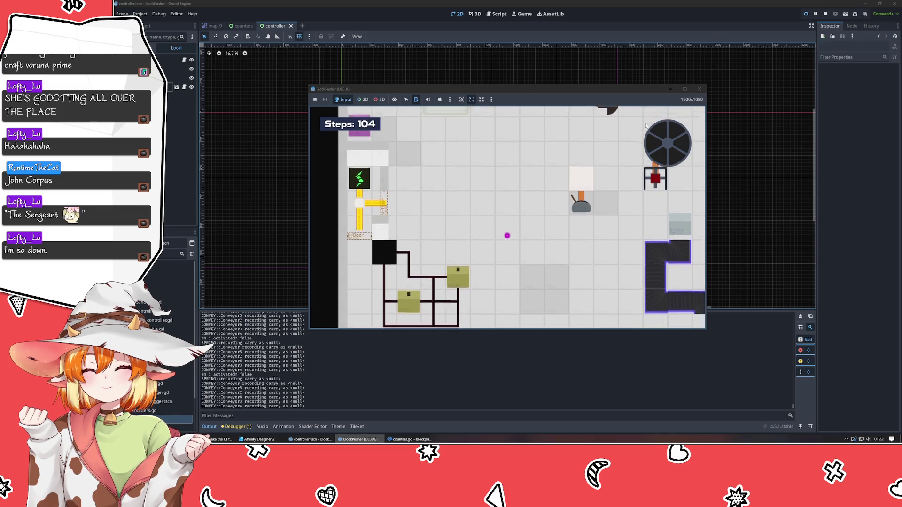
{"action": "key", "text": "Down"}
{"action": "key", "text": "Down"}
{"action": "key", "text": "Right"}
{"action": "key", "text": "Right"}
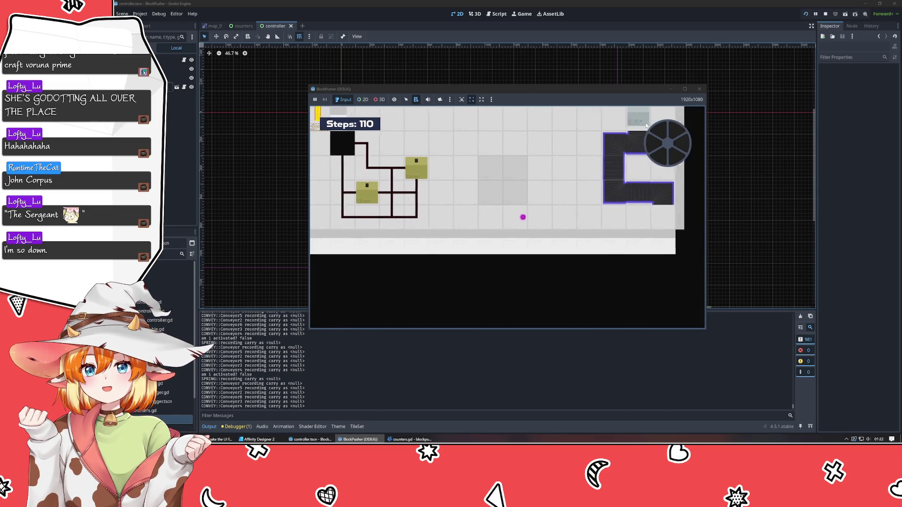
{"action": "key", "text": "Right"}
{"action": "key", "text": "Right"}
{"action": "key", "text": "Up"}
{"action": "key", "text": "Up"}
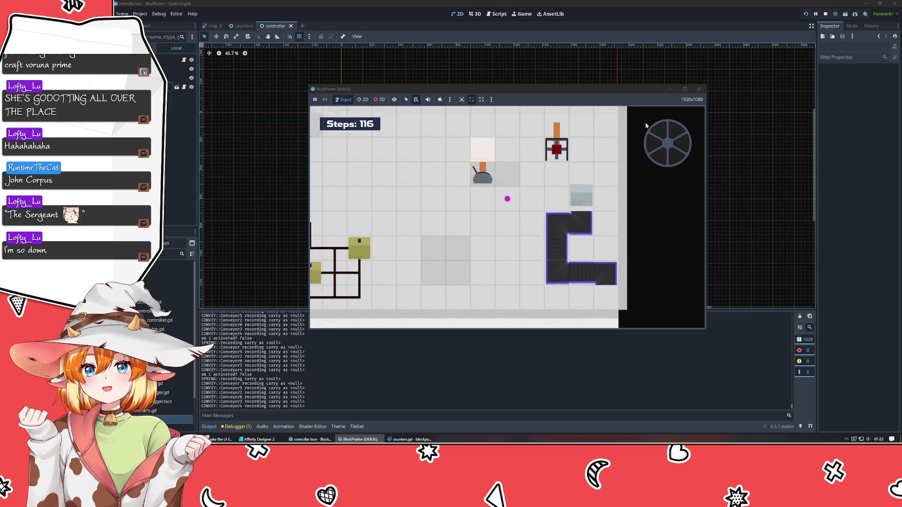
{"action": "key", "text": "Up"}
{"action": "key", "text": "Up"}
{"action": "key", "text": "Right"}
{"action": "key", "text": "Up"}
{"action": "key", "text": "Up"}
{"action": "key", "text": "Up"}
{"action": "key", "text": "Up"}
{"action": "key", "text": "Left"}
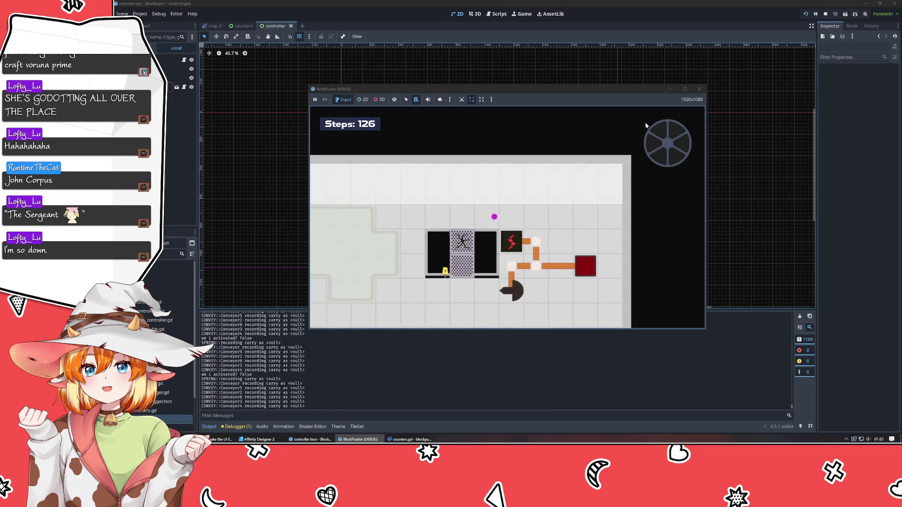
{"action": "key", "text": "Left"}
{"action": "key", "text": "Left"}
{"action": "key", "text": "Left"}
{"action": "key", "text": "Right"}
{"action": "key", "text": "Right"}
{"action": "key", "text": "Down"}
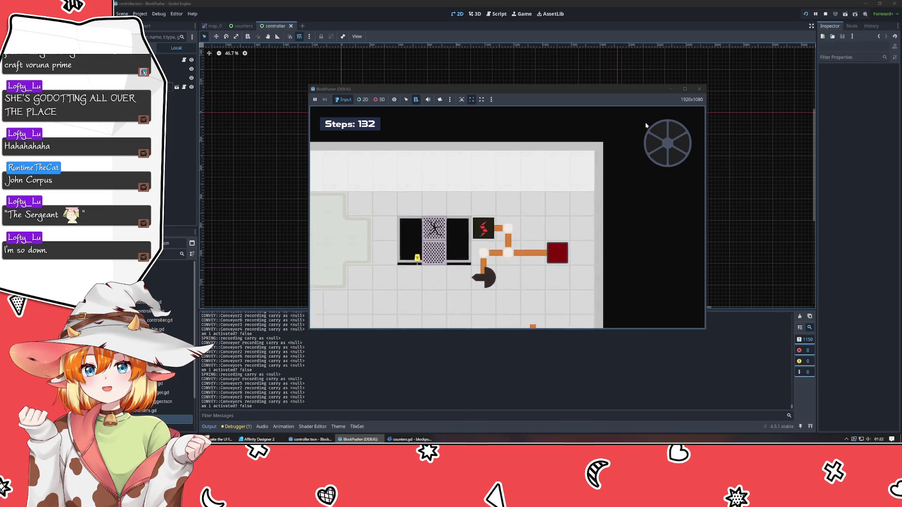
{"action": "key", "text": "Down"}
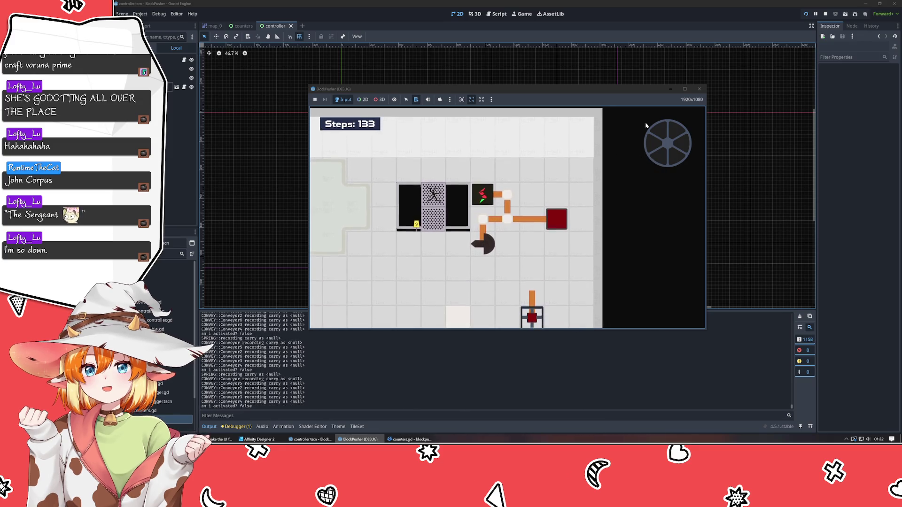
{"action": "key", "text": "Up"}
{"action": "key", "text": "Up"}
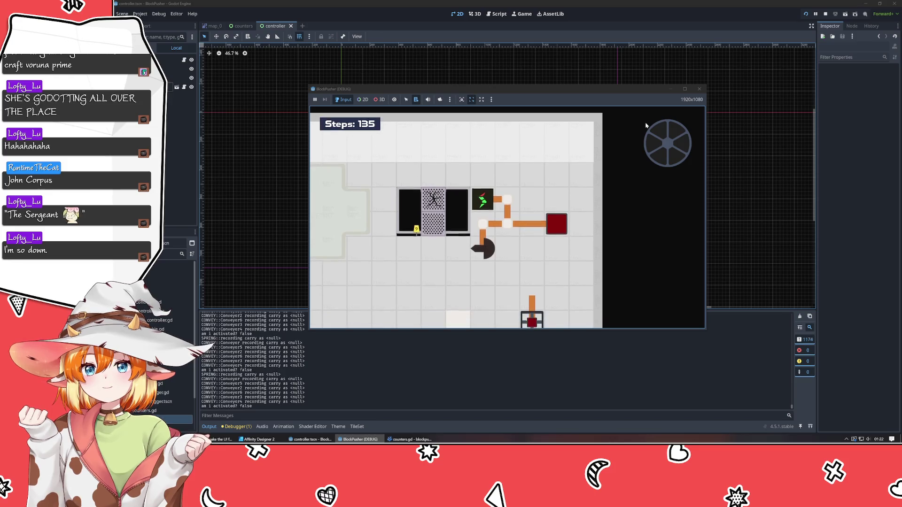
{"action": "key", "text": "Up"}
{"action": "key", "text": "Up"}
{"action": "key", "text": "Down"}
{"action": "key", "text": "Down"}
{"action": "key", "text": "Down"}
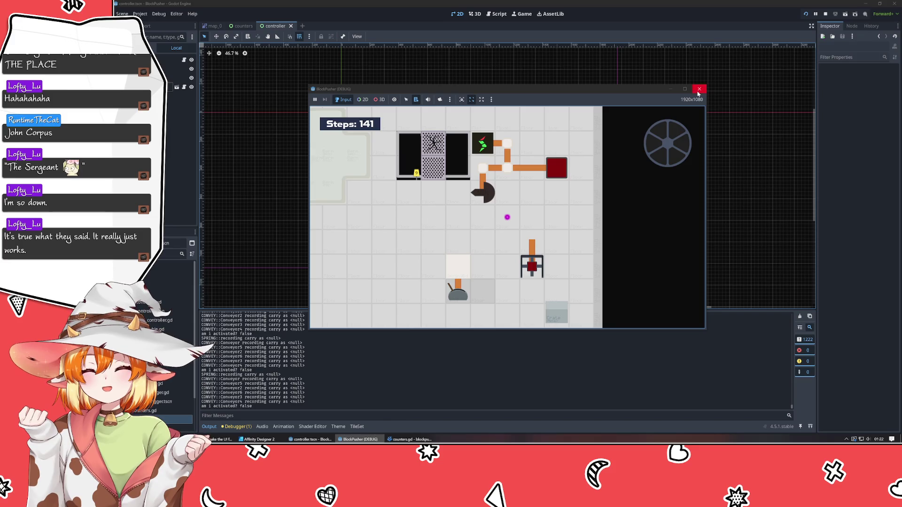
Step: Stop the playtest, select the Counters node to view it in the Inspector, and switch to counters.gd in VSCodium
{"action": "left_click", "coordinate": [699, 89]}
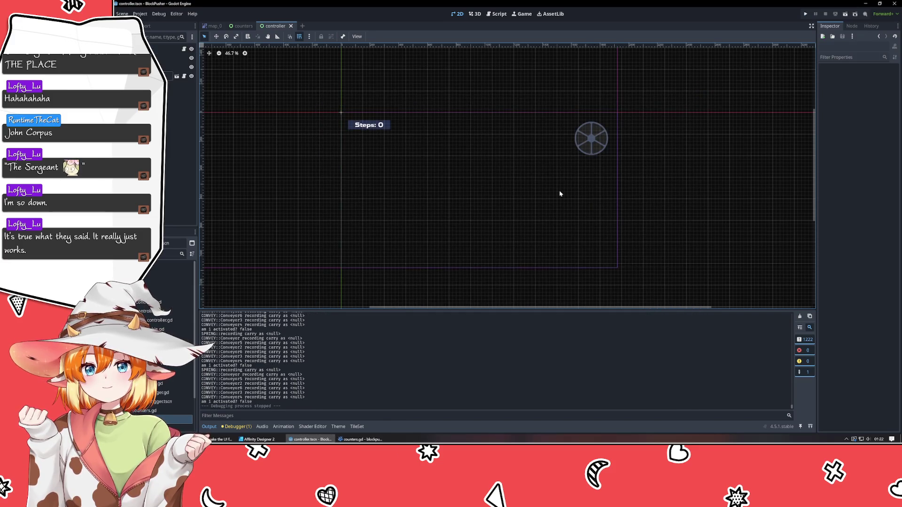
{"action": "left_click", "coordinate": [489, 166]}
{"action": "left_click", "coordinate": [644, 175]}
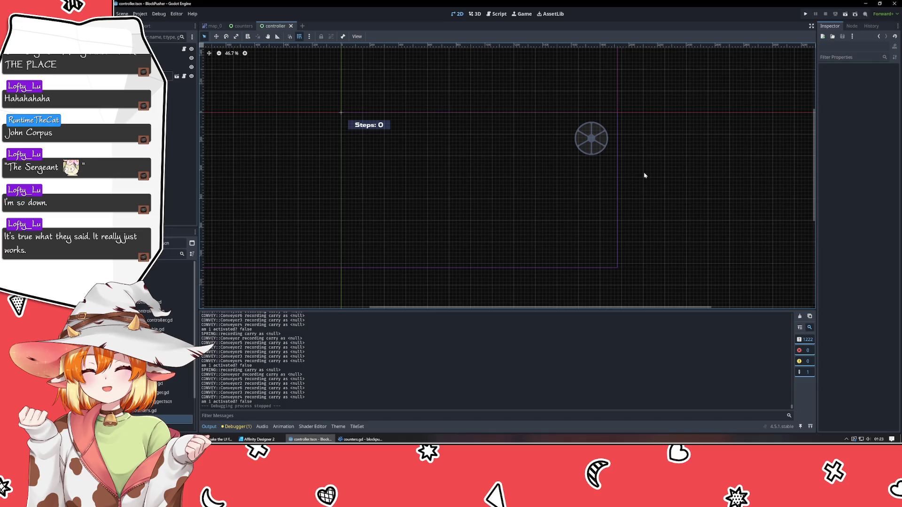
{"action": "left_click", "coordinate": [581, 123]}
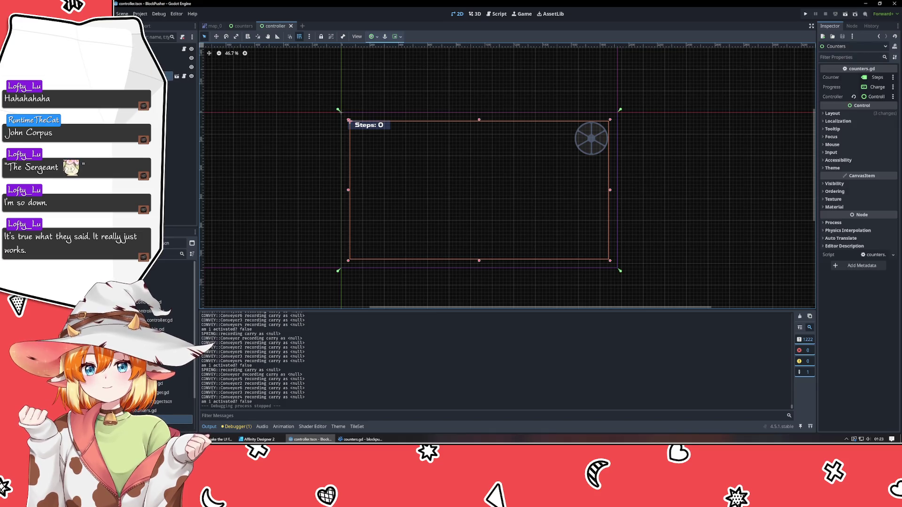
{"action": "key", "text": "alt+Tab"}
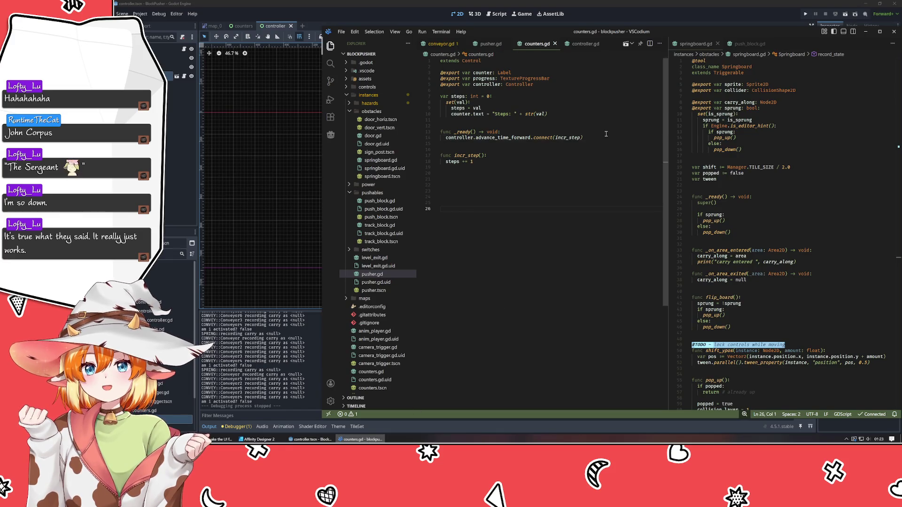
Step: Duplicate the incr_step connection line and change its signal to begin_history_recall
{"action": "left_click", "coordinate": [583, 44]}
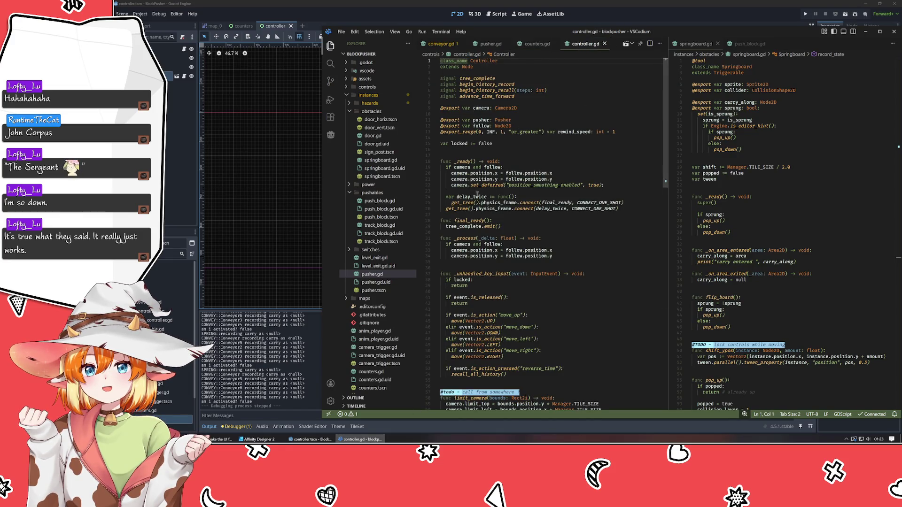
{"action": "double_click", "coordinate": [471, 90]}
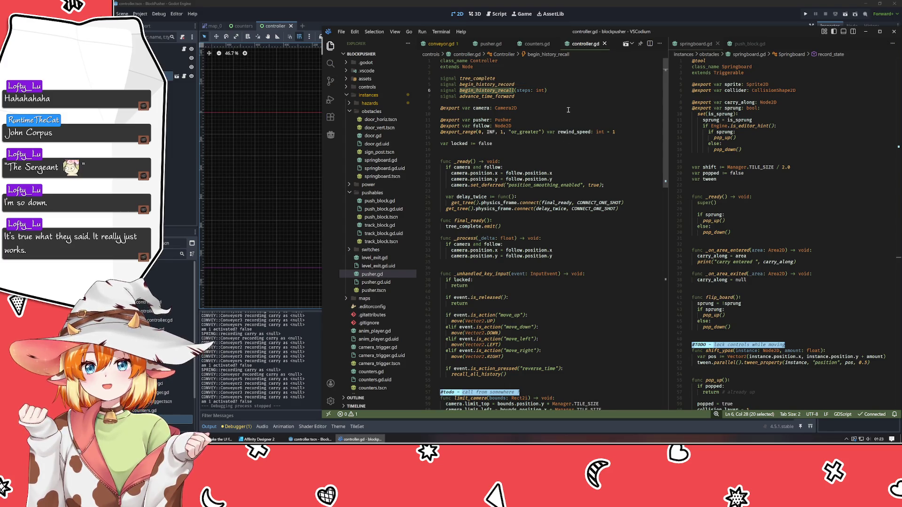
{"action": "left_click", "coordinate": [537, 43]}
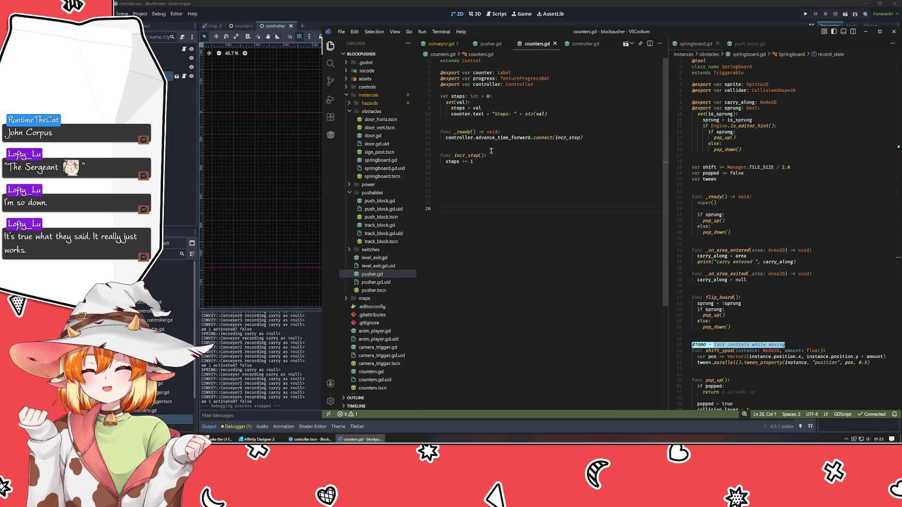
{"action": "left_click_drag", "start_coordinate": [500, 132], "coordinate": [576, 137]}
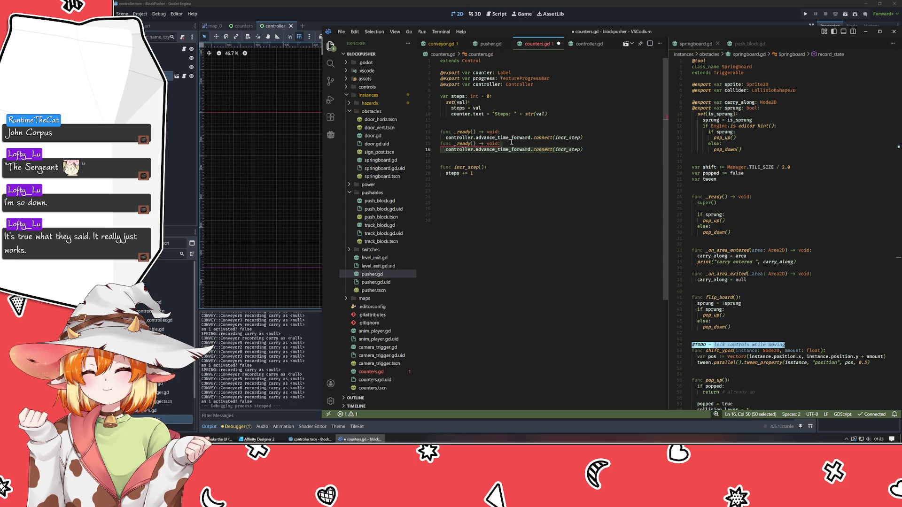
{"action": "key", "text": "shift+alt+Down"}
{"action": "double_click", "coordinate": [503, 143]}
{"action": "type", "text": "begin_history_recall"}
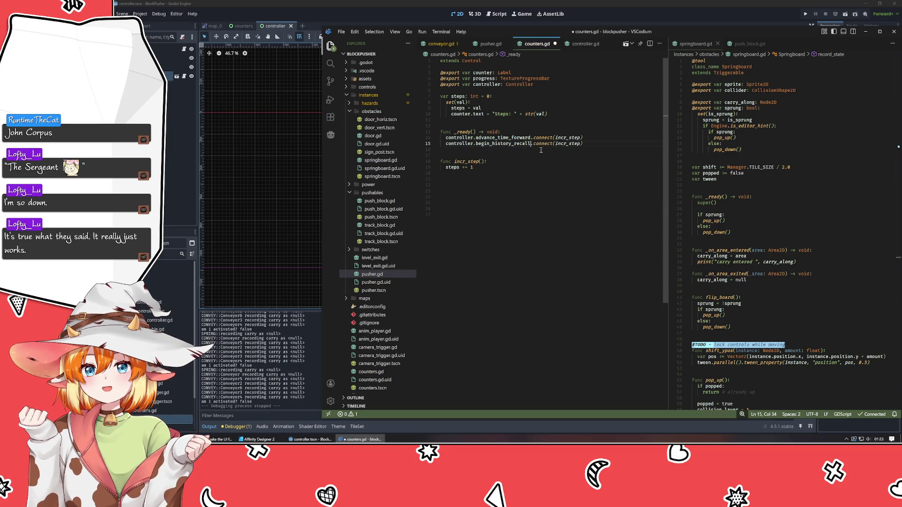
Step: Connect the new begin_history_recall line to decr_step instead of incr_step
{"action": "left_click", "coordinate": [565, 143]}
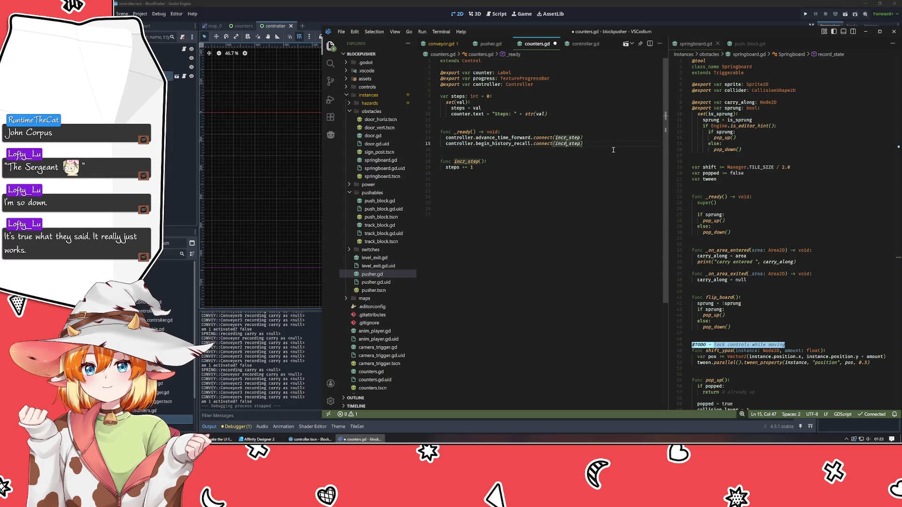
{"action": "key", "text": "ctrl+BackSpace"}
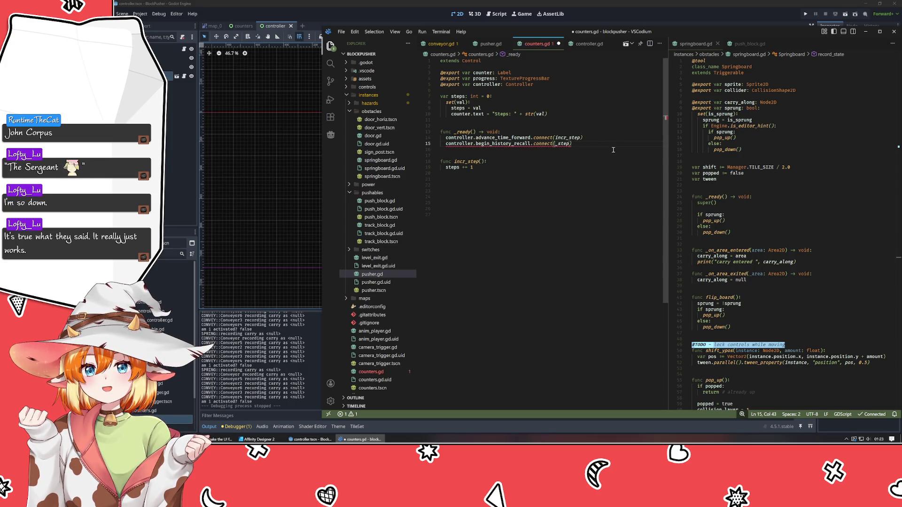
{"action": "type", "text": "decr"}
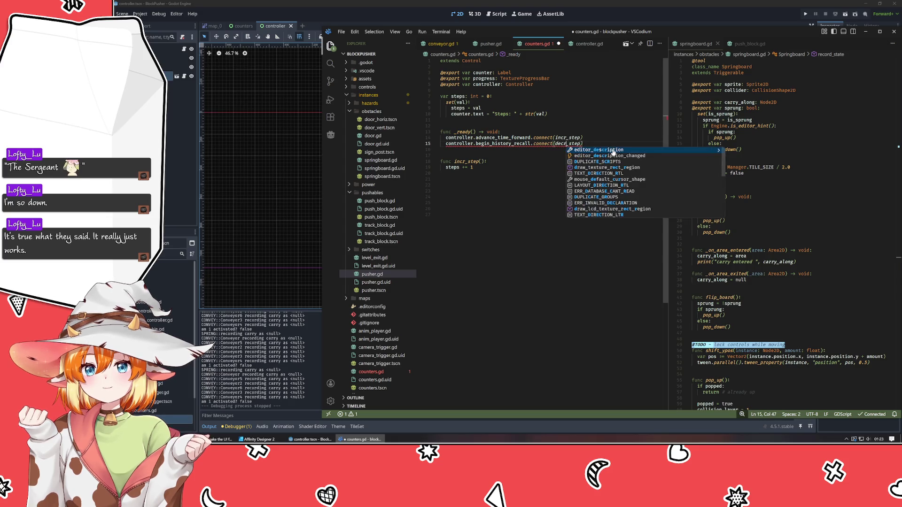
{"action": "key", "text": "Escape"}
Step: Write a decr_step function below incr_step that takes a steps: int argument and subtracts it
{"action": "key", "text": "Down"}
{"action": "key", "text": "Down"}
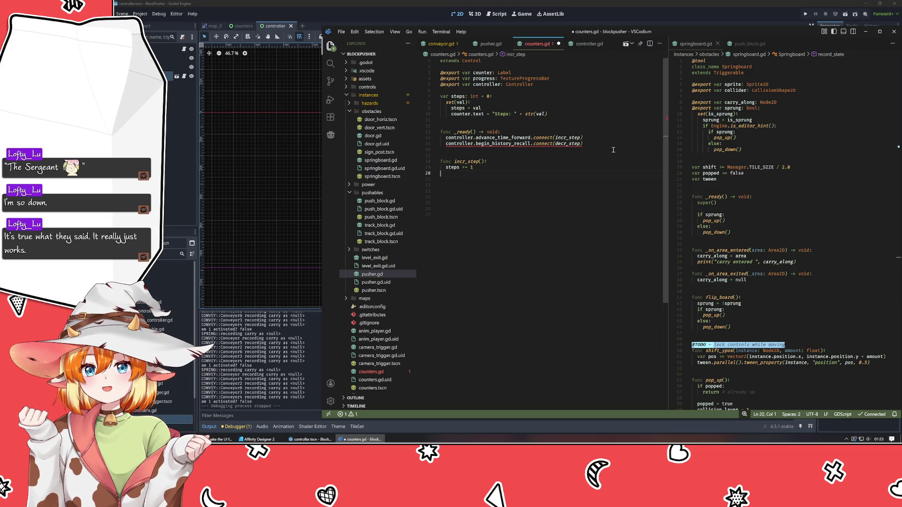
{"action": "type", "text": "func "}
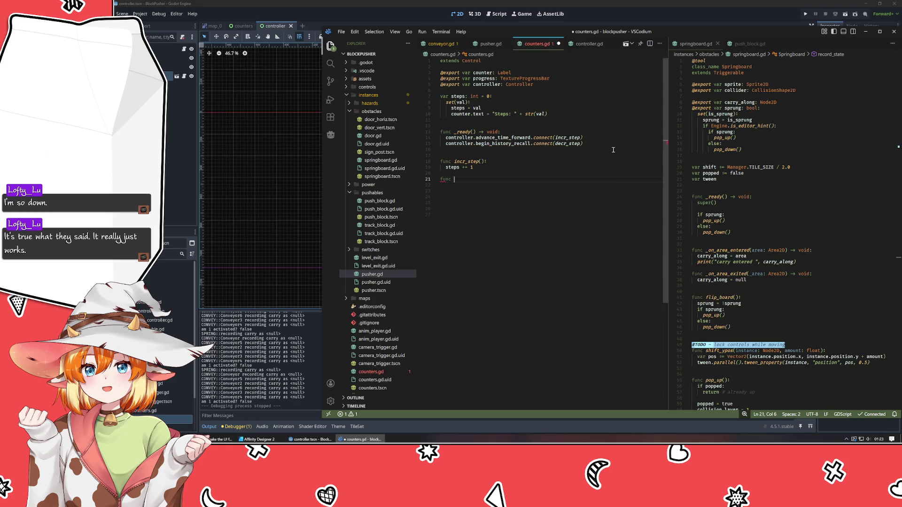
{"action": "type", "text": "decr_step():"}
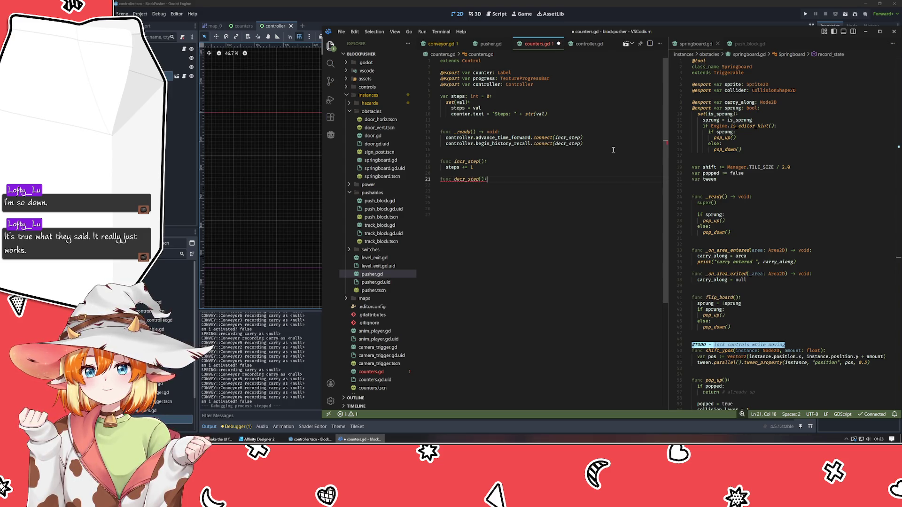
{"action": "type", "text": "steps -= 1"}
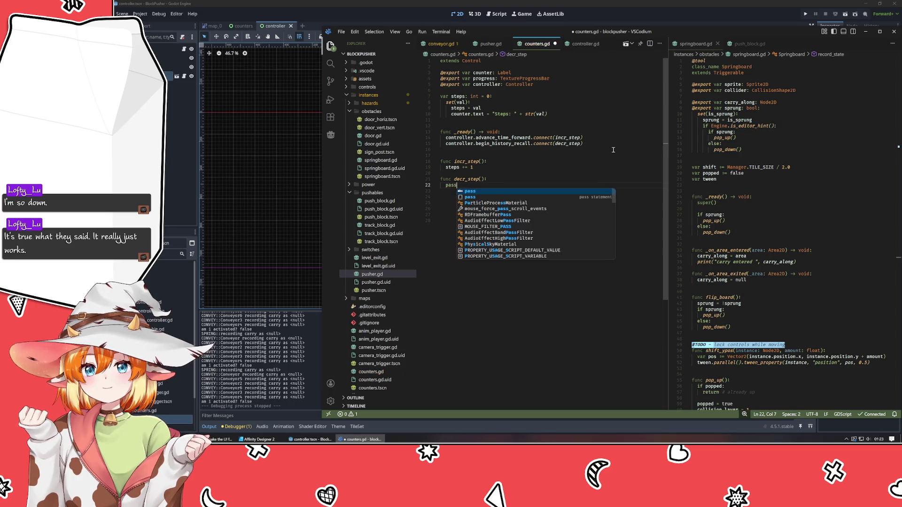
{"action": "left_click", "coordinate": [583, 44]}
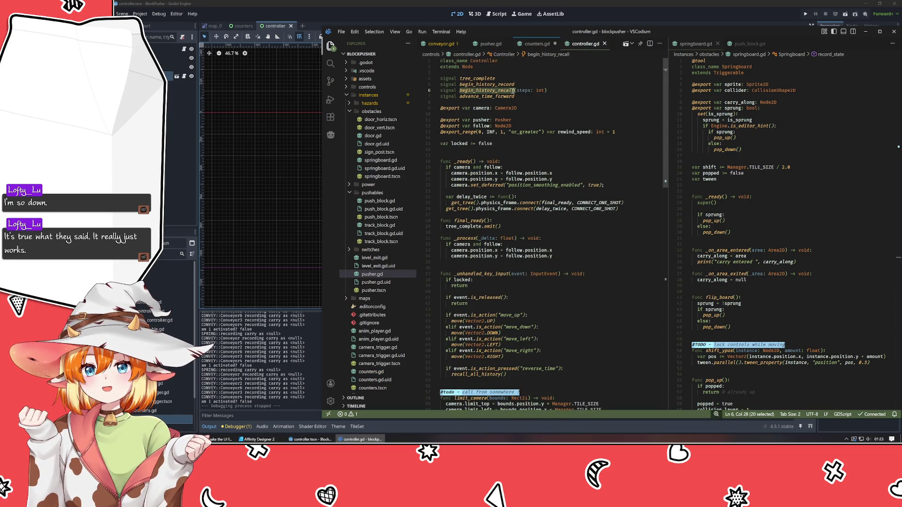
{"action": "left_click", "coordinate": [537, 43]}
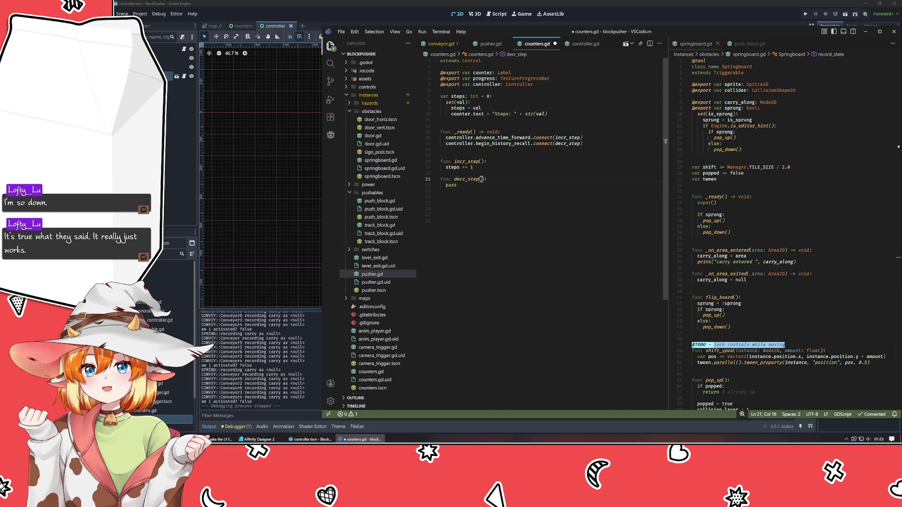
{"action": "type", "text": "steps: int"}
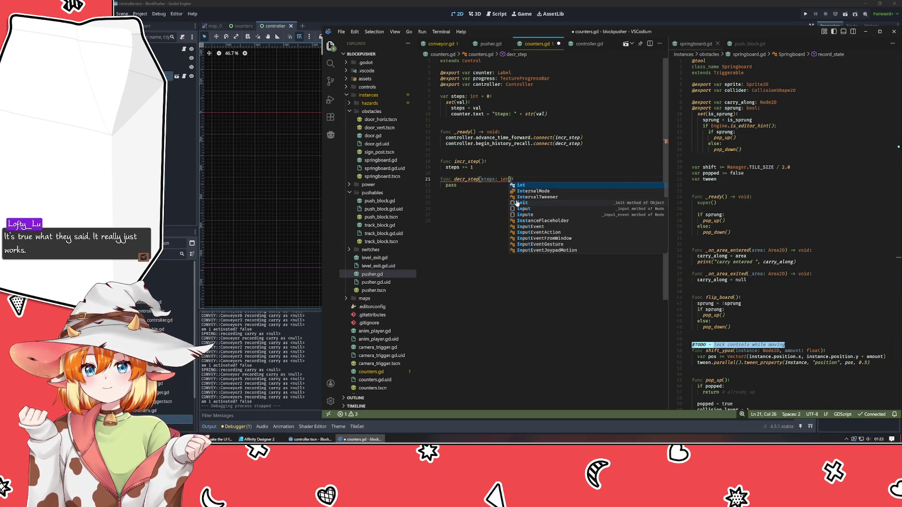
{"action": "type", "text": "steps -"}
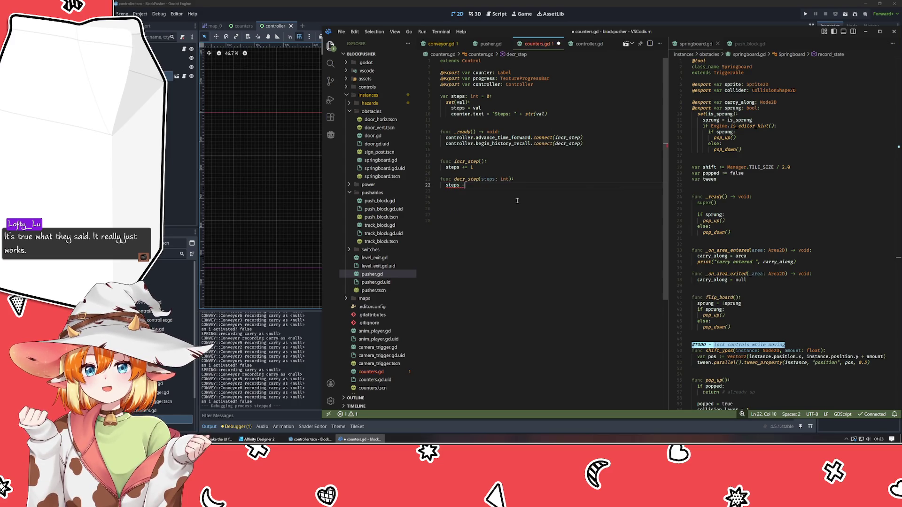
{"action": "type", "text": " steps"}
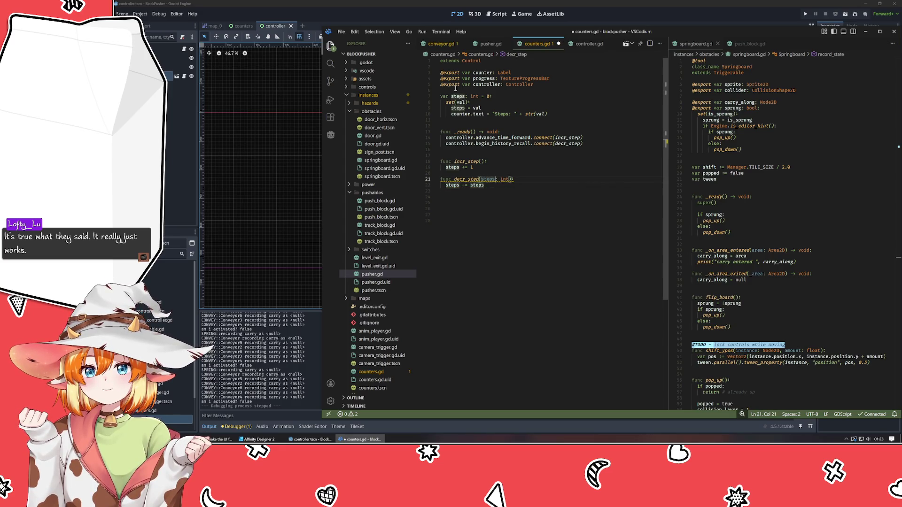
Step: Rename the counter variable from steps to step_count and copy the new name
{"action": "type", "text": "_count"}
{"action": "key", "text": "ctrl+shift+Left"}
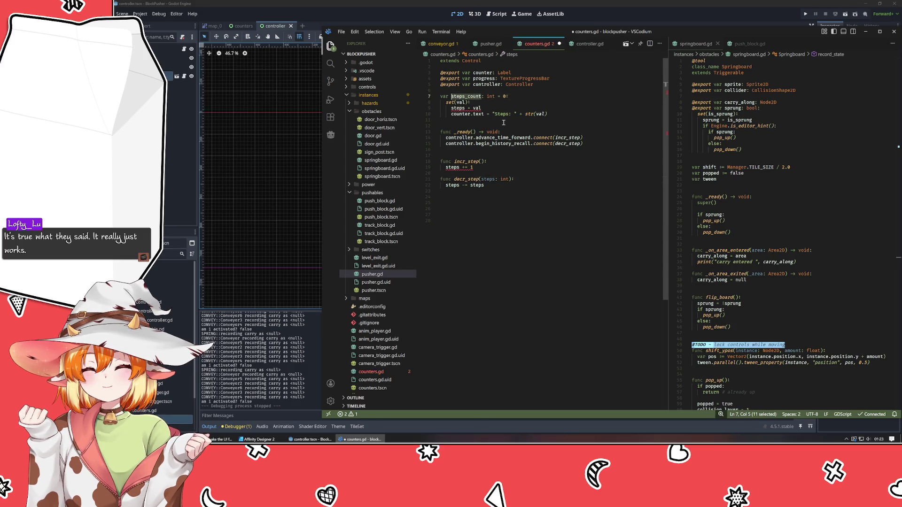
{"action": "key", "text": "Left"}
{"action": "key", "text": "BackSpace"}
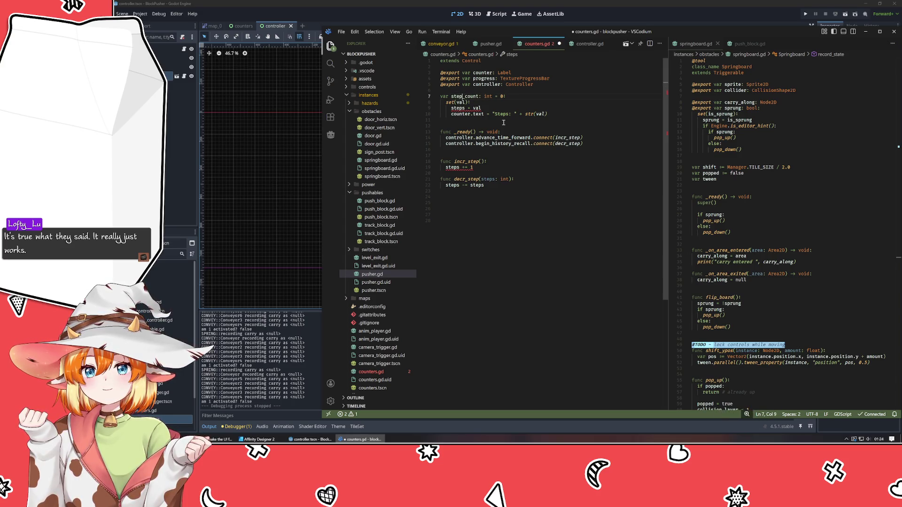
{"action": "key", "text": "ctrl+shift+Left"}
{"action": "key", "text": "ctrl+c"}
Step: Replace the old steps references in the setter, incr_step and decr_step with step_count
{"action": "double_click", "coordinate": [458, 108]}
{"action": "key", "text": "ctrl+v"}
{"action": "double_click", "coordinate": [452, 167]}
{"action": "key", "text": "ctrl+v"}
{"action": "double_click", "coordinate": [456, 186]}
{"action": "key", "text": "ctrl+v"}
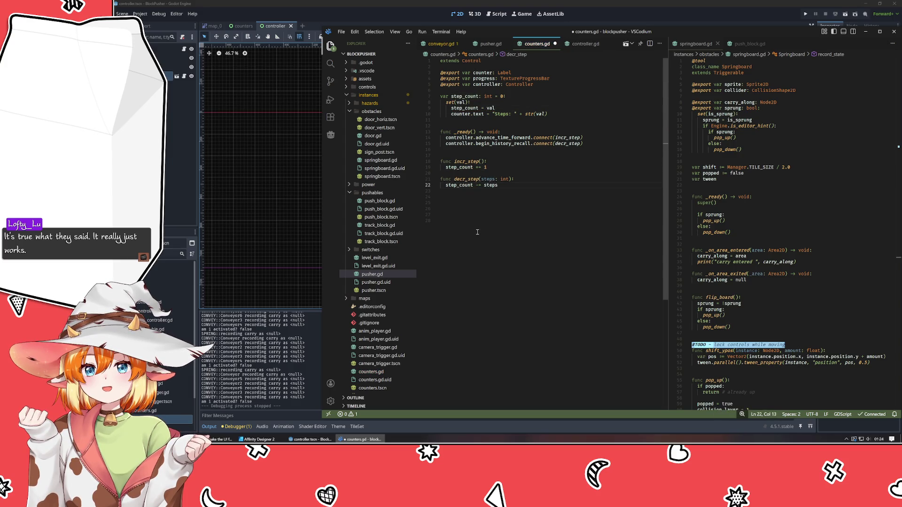
Step: Run the game with F5, move and rewind with z until Steps falls to -10, then stop it
{"action": "left_click", "coordinate": [634, 9]}
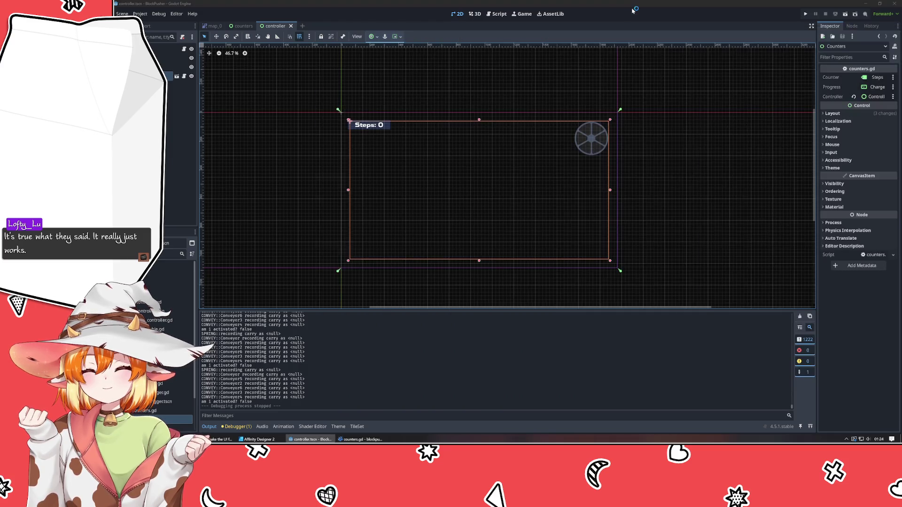
{"action": "key", "text": "F5"}
{"action": "key", "text": "Up"}
{"action": "key", "text": "Up"}
{"action": "key", "text": "Up"}
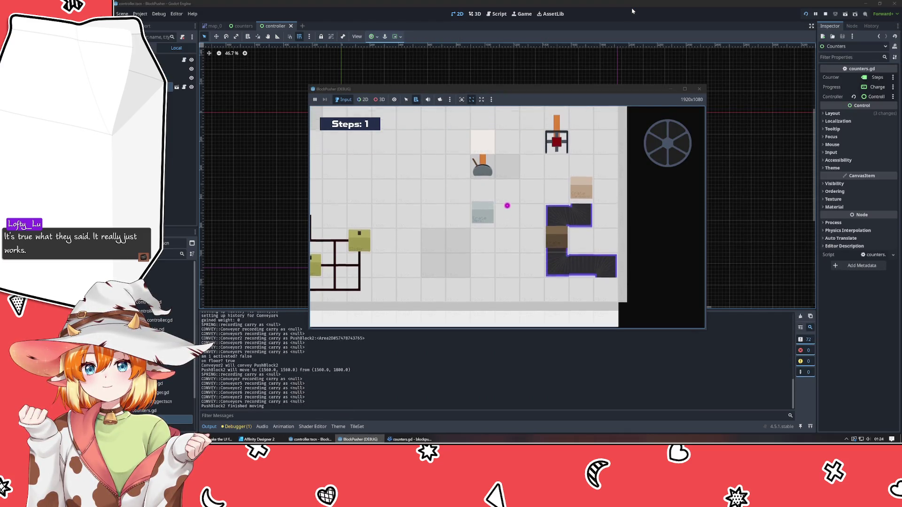
{"action": "key", "text": "z"}
{"action": "key", "text": "z"}
{"action": "key", "text": "z"}
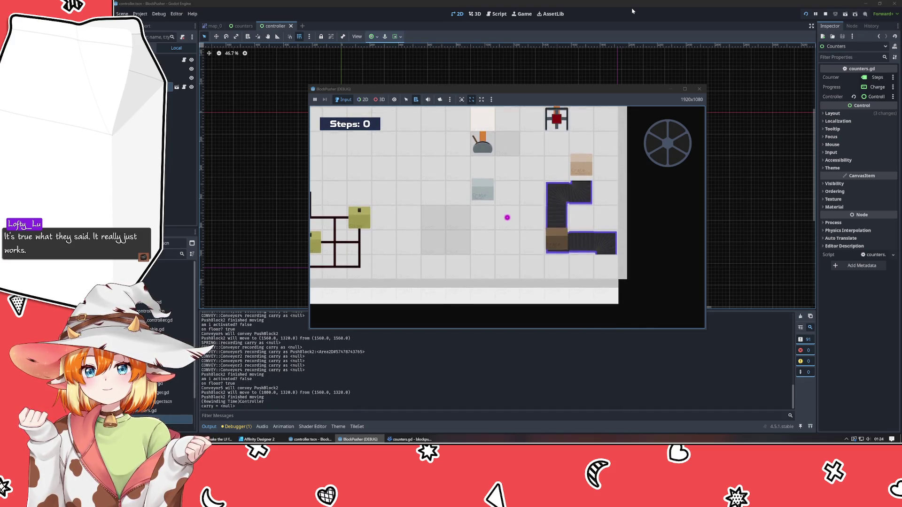
{"action": "key", "text": "Up"}
{"action": "key", "text": "Up"}
{"action": "key", "text": "Up"}
{"action": "key", "text": "z"}
{"action": "key", "text": "z"}
{"action": "key", "text": "z"}
{"action": "key", "text": "Left"}
{"action": "key", "text": "Left"}
{"action": "key", "text": "Left"}
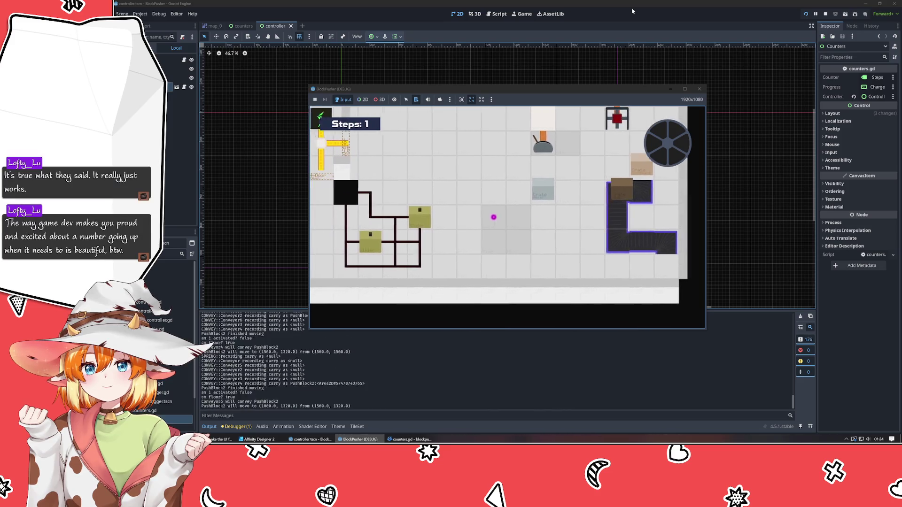
{"action": "key", "text": "Up"}
{"action": "key", "text": "Up"}
{"action": "key", "text": "z"}
{"action": "key", "text": "z"}
{"action": "key", "text": "z"}
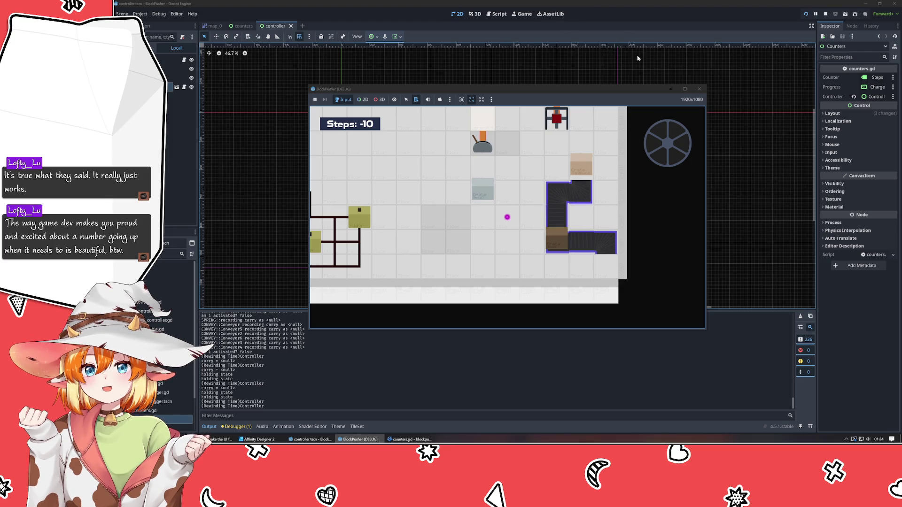
{"action": "left_click", "coordinate": [698, 89]}
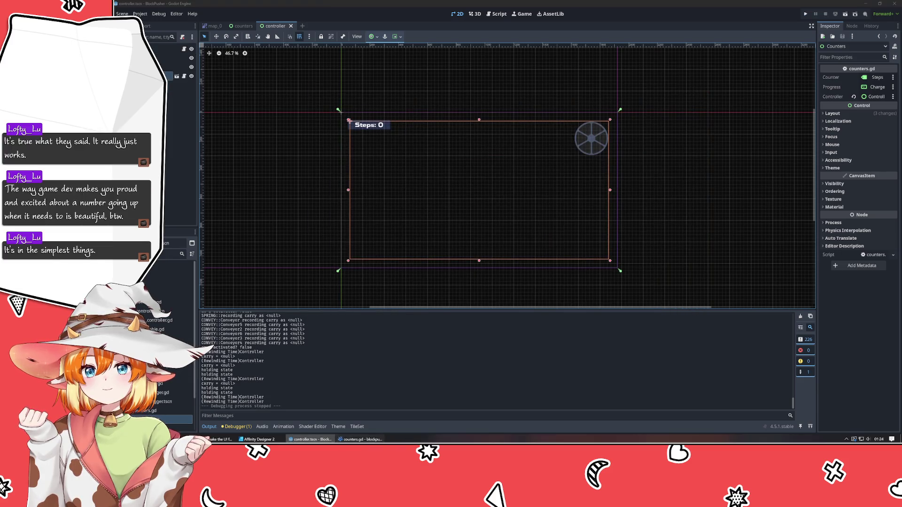
{"action": "left_click", "coordinate": [360, 439]}
Step: Trim the trailing blank lines, add 'if step_count < 0: step_count = 0' to decr_step, and rerun the game
{"action": "left_click", "coordinate": [458, 260]}
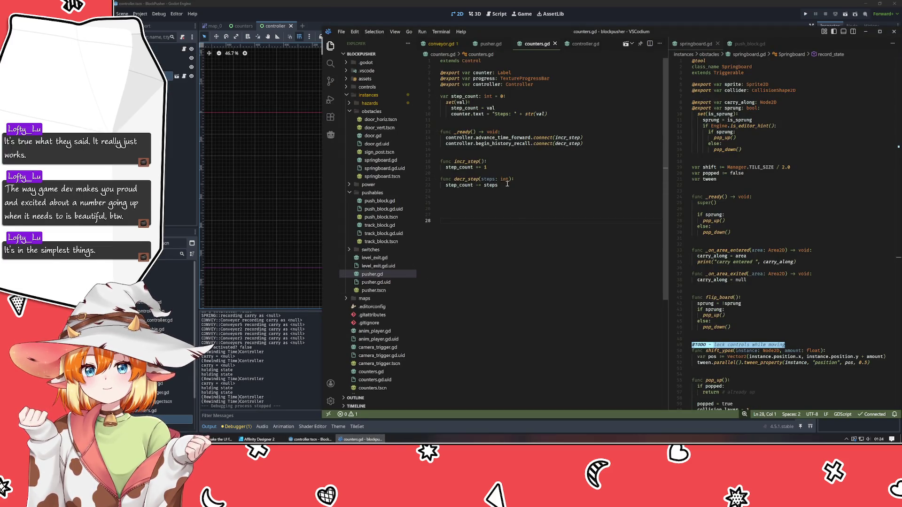
{"action": "key", "text": "BackSpace"}
{"action": "key", "text": "BackSpace"}
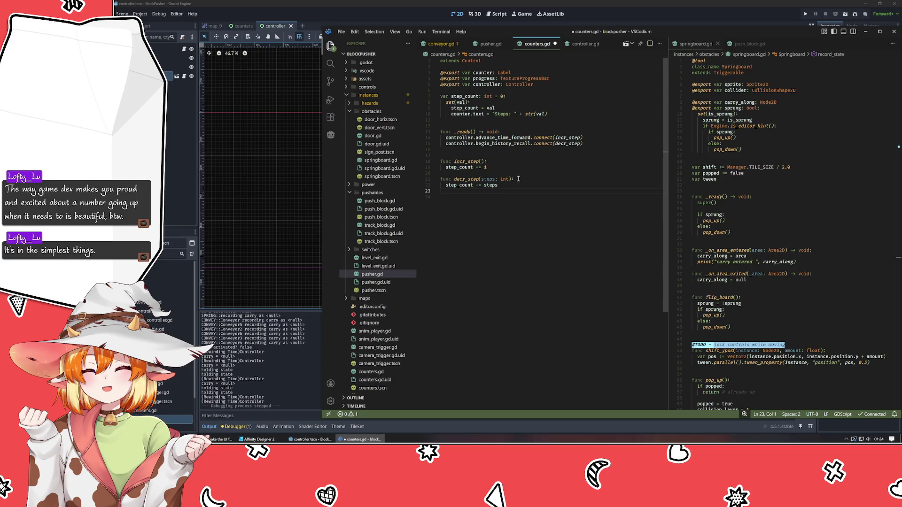
{"action": "key", "text": "Return"}
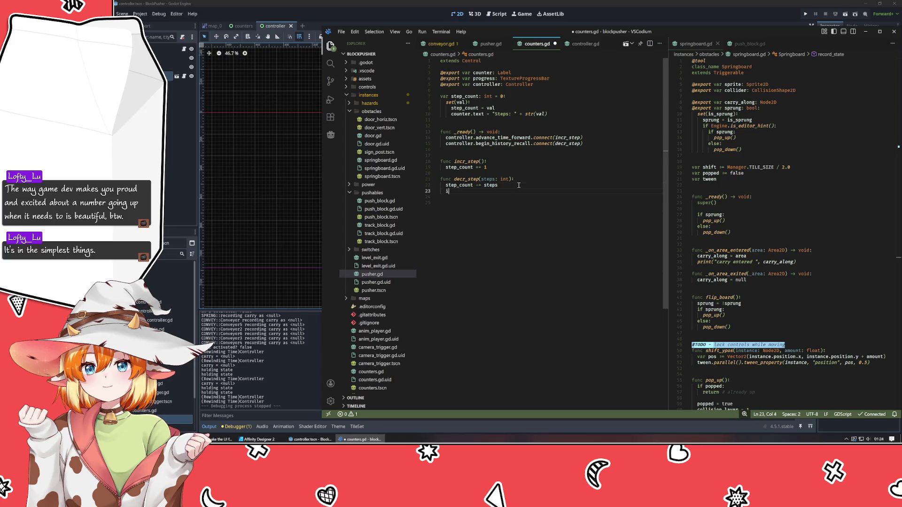
{"action": "type", "text": "step"}
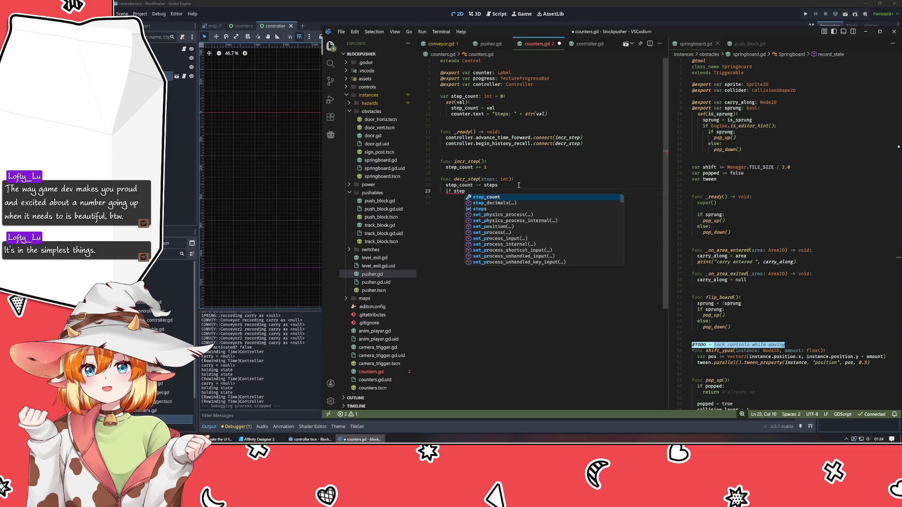
{"action": "key", "text": "Tab"}
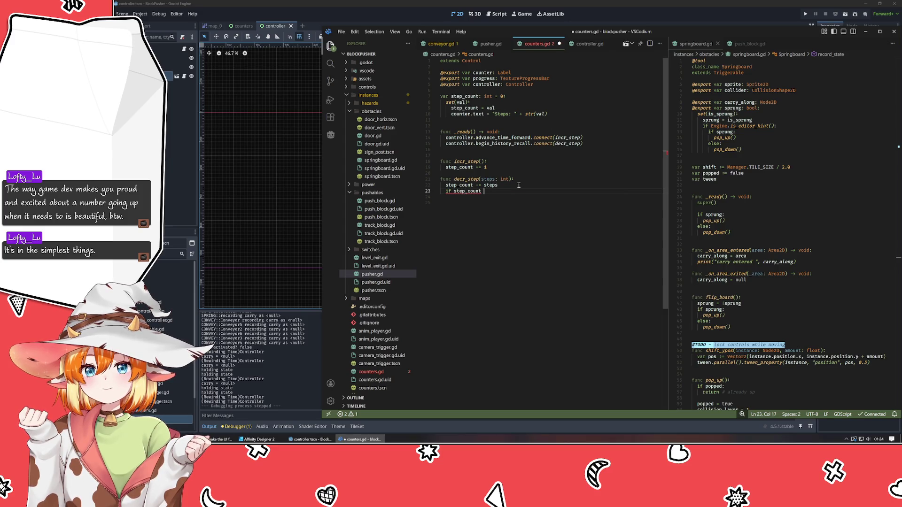
{"action": "type", "text": "step_"}
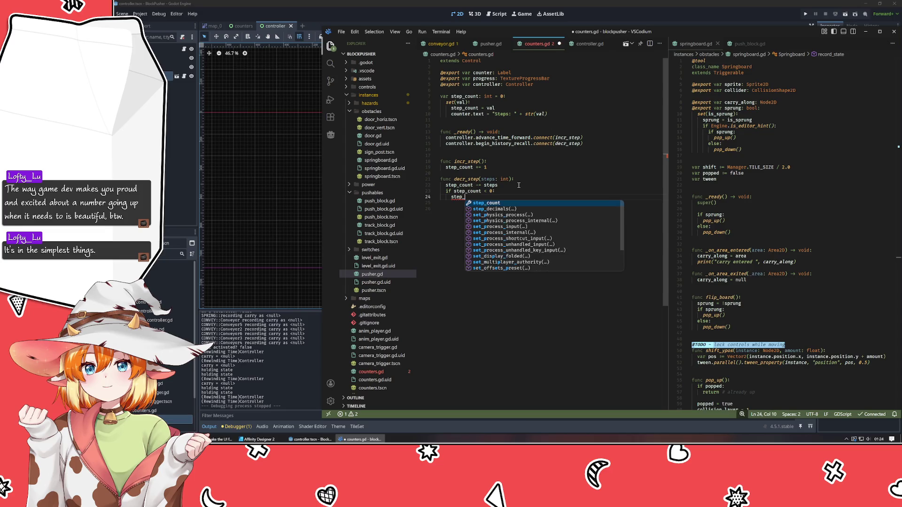
{"action": "key", "text": "Tab"}
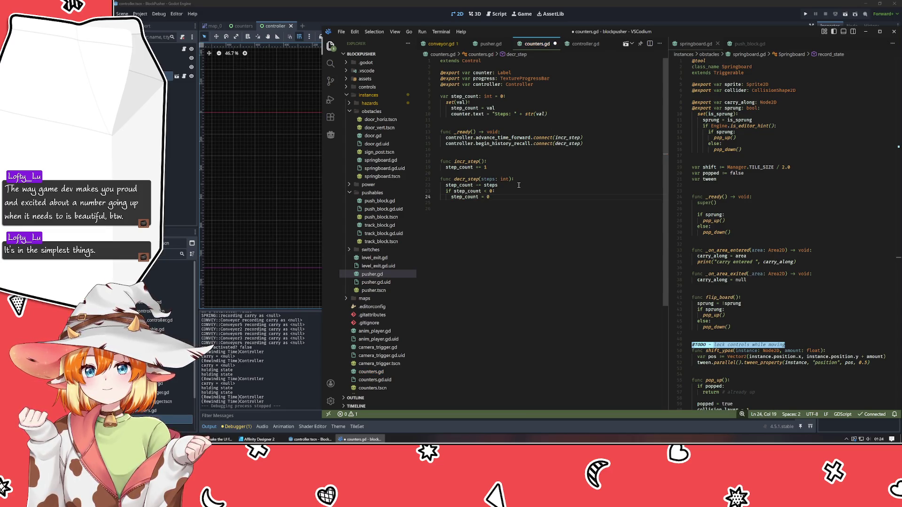
{"action": "left_click", "coordinate": [273, 175]}
{"action": "key", "text": "F5"}
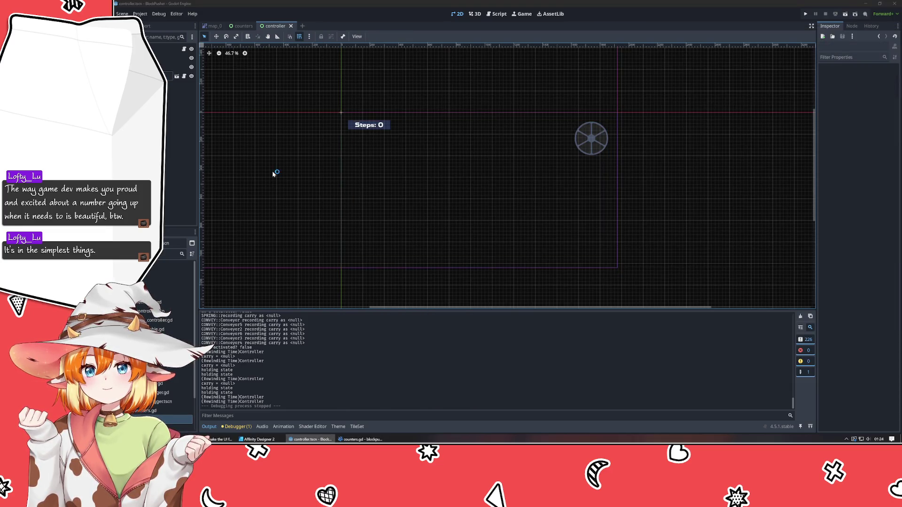
Step: Move, restart with r and rewind with z to check Steps rises and falls back to zero
{"action": "key", "text": "Up"}
{"action": "key", "text": "Up"}
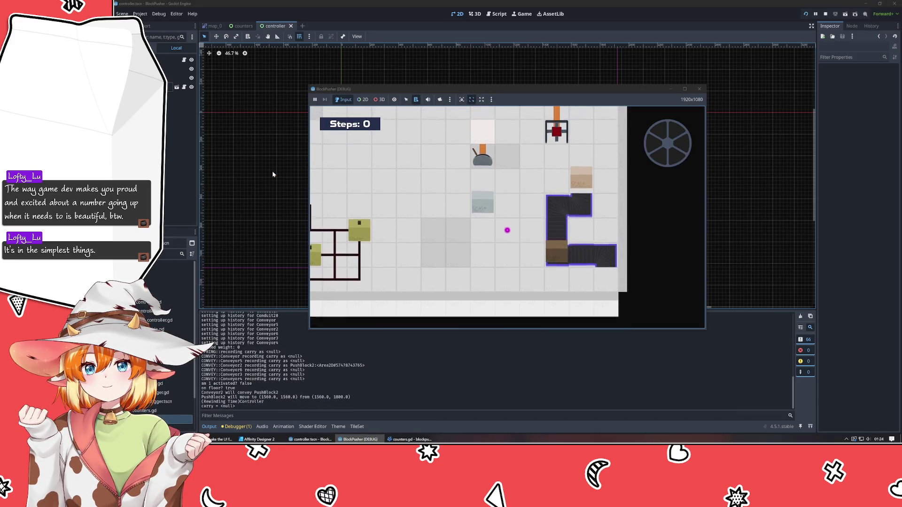
{"action": "key", "text": "r"}
{"action": "key", "text": "Up"}
{"action": "key", "text": "Up"}
{"action": "key", "text": "Up"}
{"action": "key", "text": "Up"}
{"action": "key", "text": "z"}
{"action": "key", "text": "z"}
{"action": "key", "text": "z"}
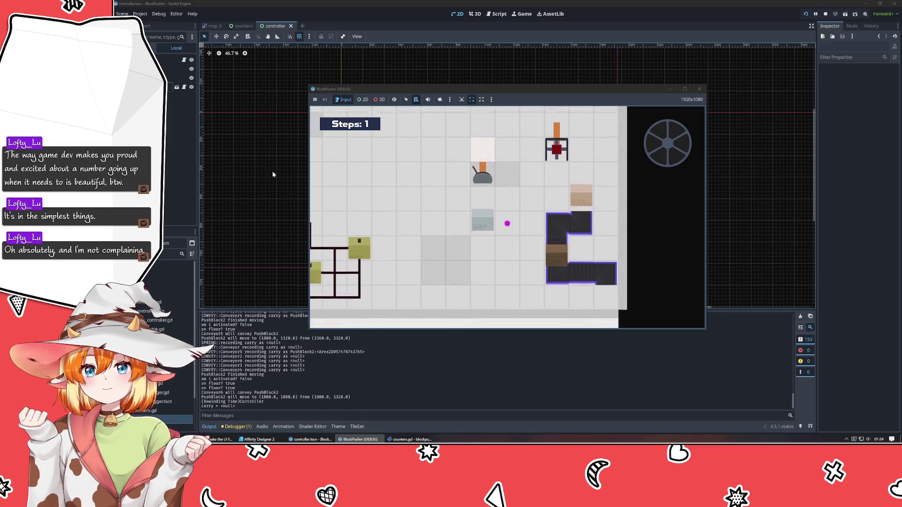
{"action": "key", "text": "z"}
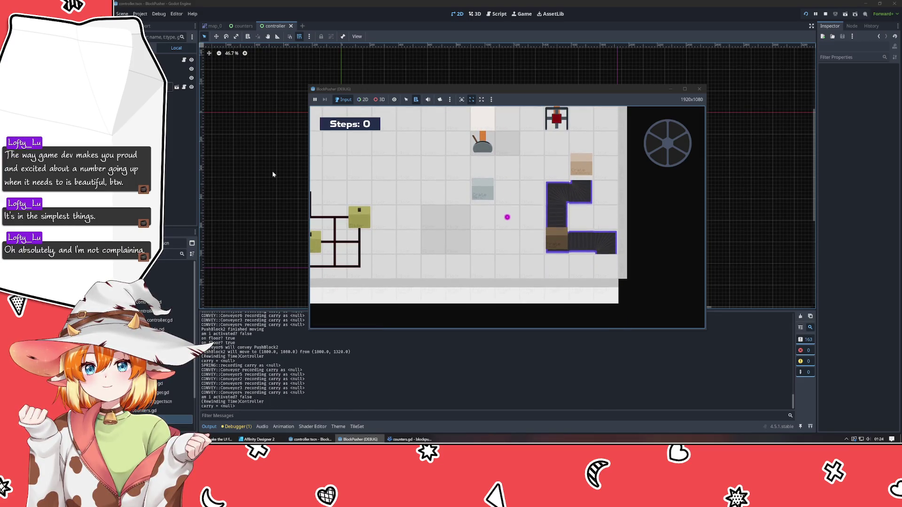
{"action": "key", "text": "Up"}
{"action": "key", "text": "Up"}
{"action": "key", "text": "r"}
{"action": "key", "text": "Up"}
{"action": "key", "text": "Up"}
{"action": "key", "text": "z"}
{"action": "key", "text": "z"}
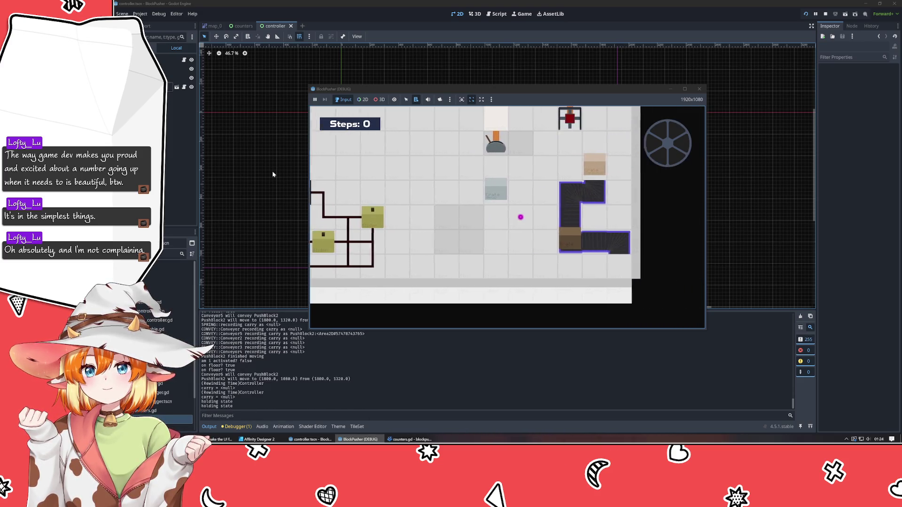
Step: Take single steps and rewind each with z, confirming Steps returns to 0, then stop the game
{"action": "key", "text": "Up"}
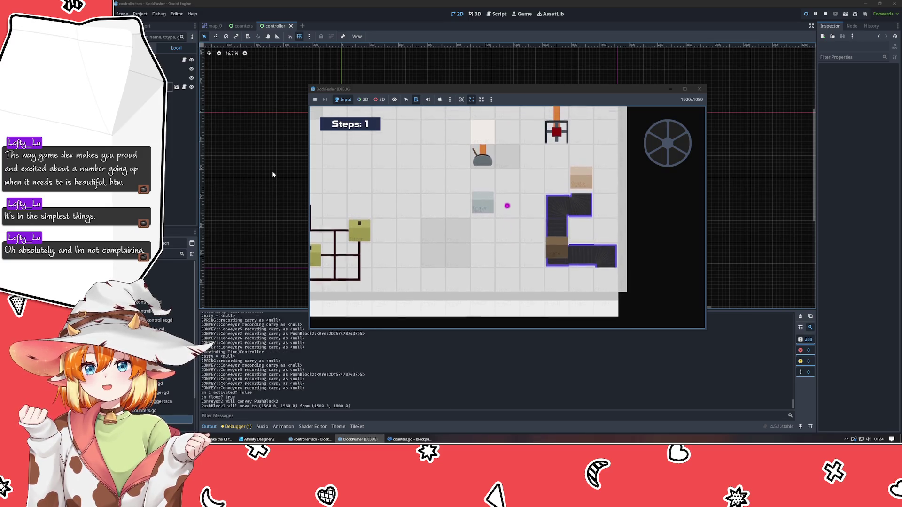
{"action": "key", "text": "z"}
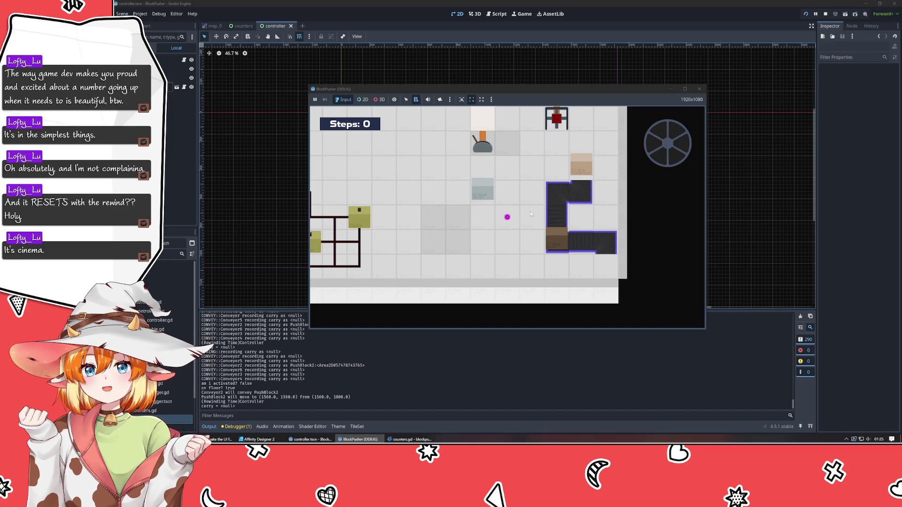
{"action": "key", "text": "Up"}
{"action": "key", "text": "z"}
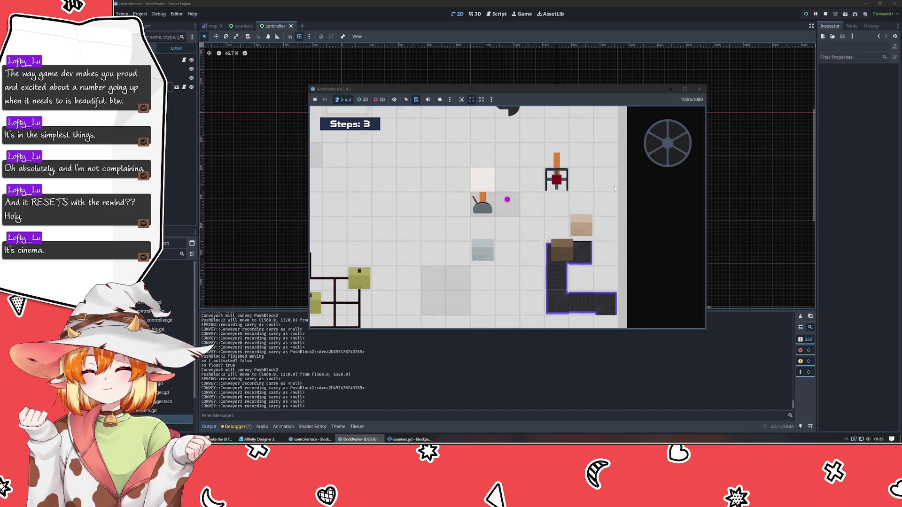
{"action": "key", "text": "Right"}
{"action": "key", "text": "z"}
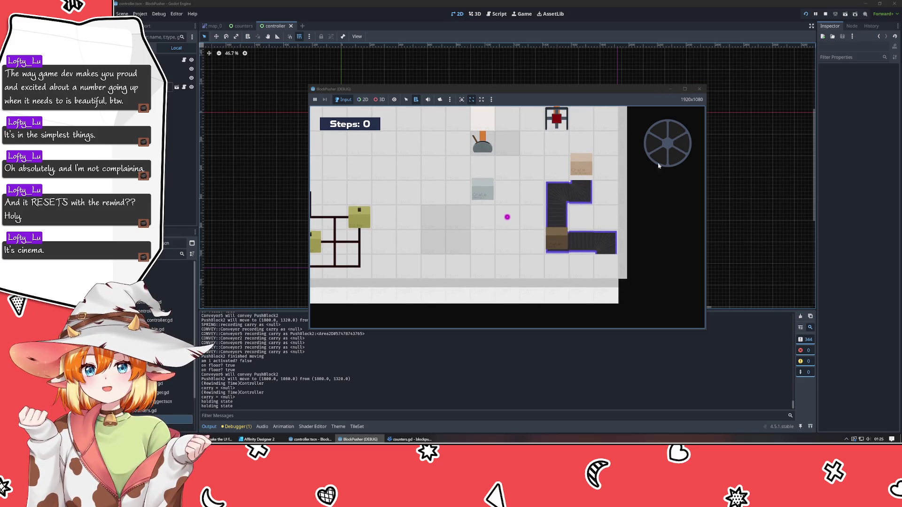
{"action": "left_click", "coordinate": [699, 90]}
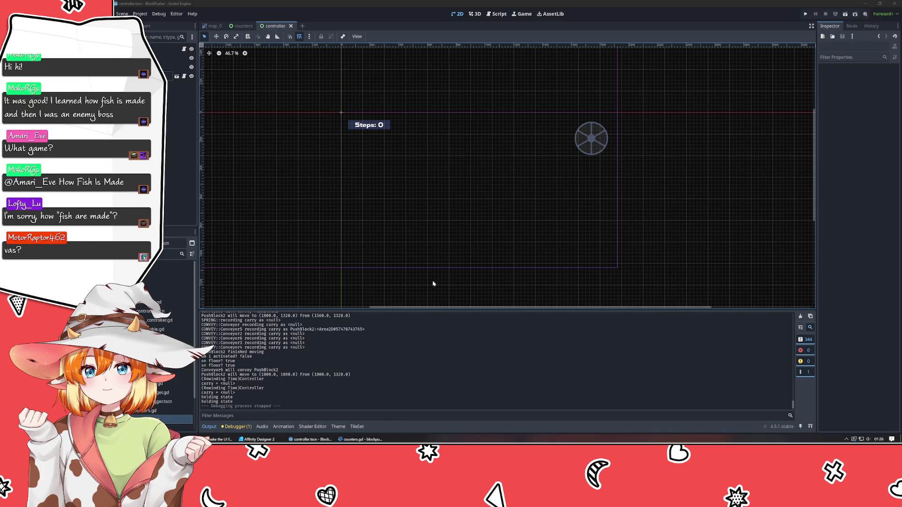
{"action": "left_click", "coordinate": [410, 250]}
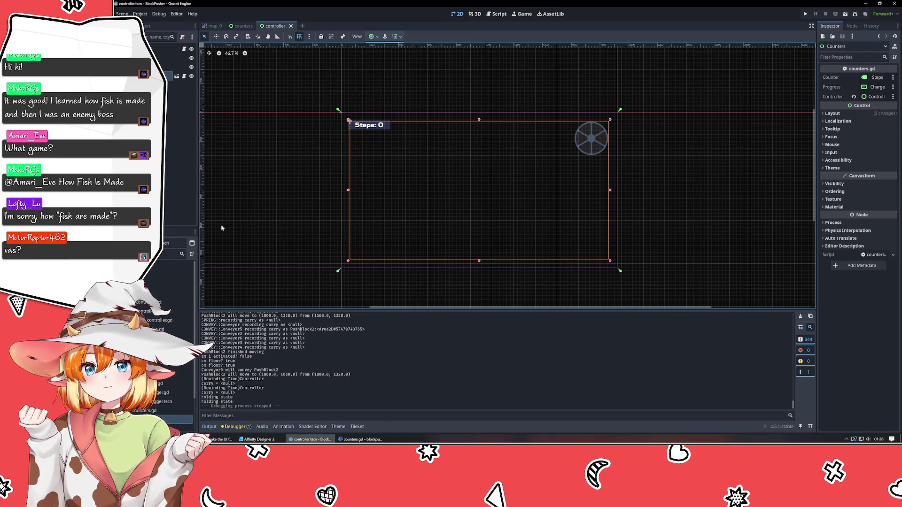
{"action": "left_click", "coordinate": [247, 229]}
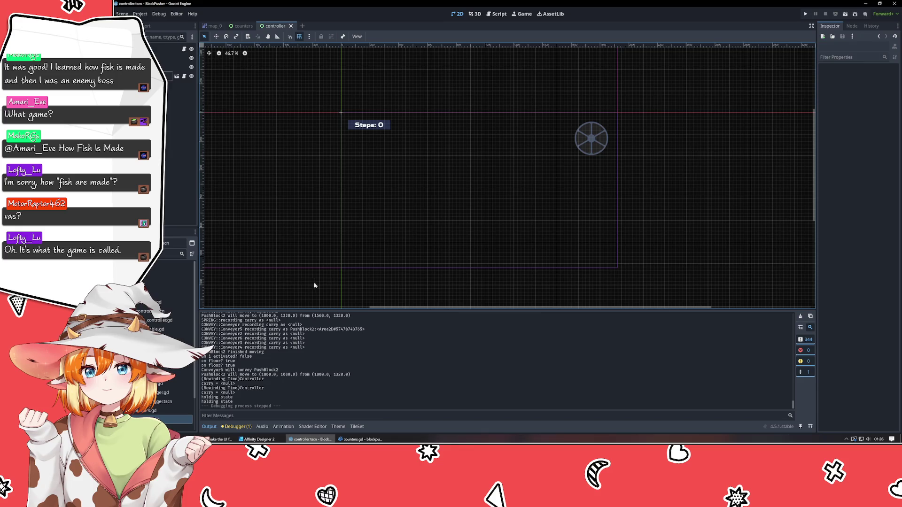
{"action": "left_click", "coordinate": [597, 240]}
{"action": "left_click", "coordinate": [653, 237]}
{"action": "mouse_move", "coordinate": [666, 183]}
{"action": "left_mouse_down"}
{"action": "mouse_move", "coordinate": [671, 303]}
{"action": "mouse_move", "coordinate": [610, 284]}
{"action": "mouse_move", "coordinate": [596, 187]}
{"action": "mouse_move", "coordinate": [668, 183]}
{"action": "left_mouse_up"}
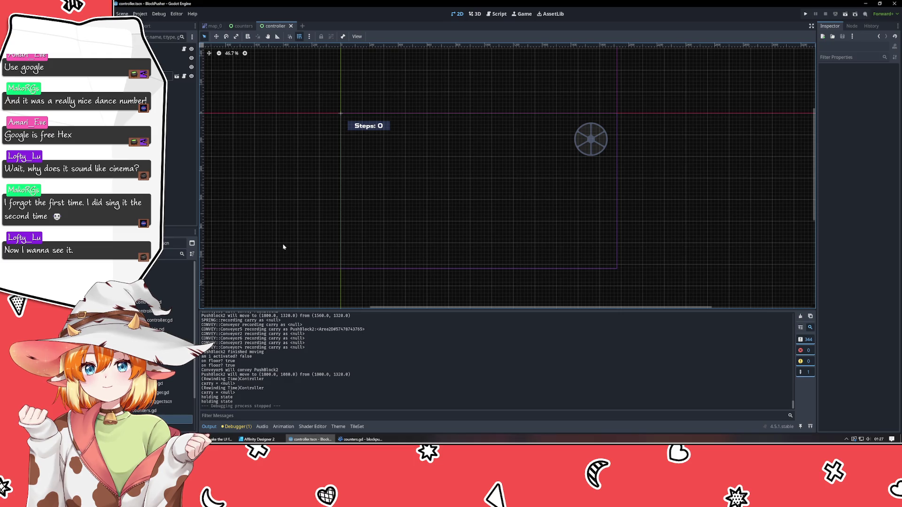
Step: Pan the canvas and select the Counters control to review its Counter and Progress fields, then leave Godot
{"action": "left_click", "coordinate": [533, 211]}
{"action": "left_click", "coordinate": [633, 213]}
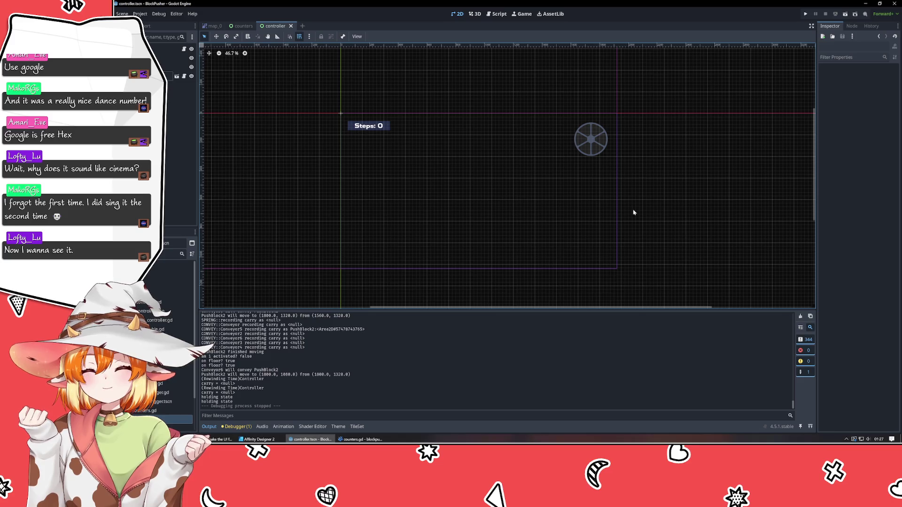
{"action": "mouse_move", "coordinate": [758, 194]}
{"action": "left_mouse_down"}
{"action": "mouse_move", "coordinate": [709, 185]}
{"action": "mouse_move", "coordinate": [655, 251]}
{"action": "left_mouse_up"}
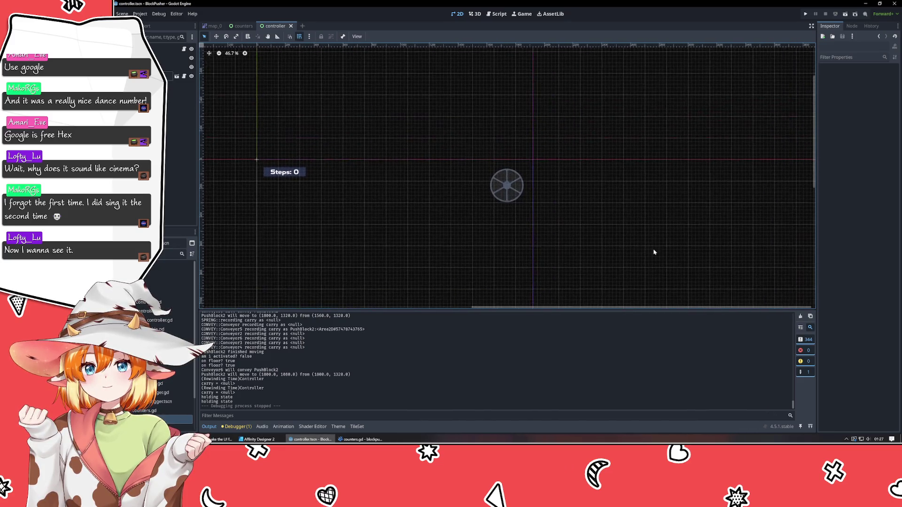
{"action": "left_click", "coordinate": [508, 194]}
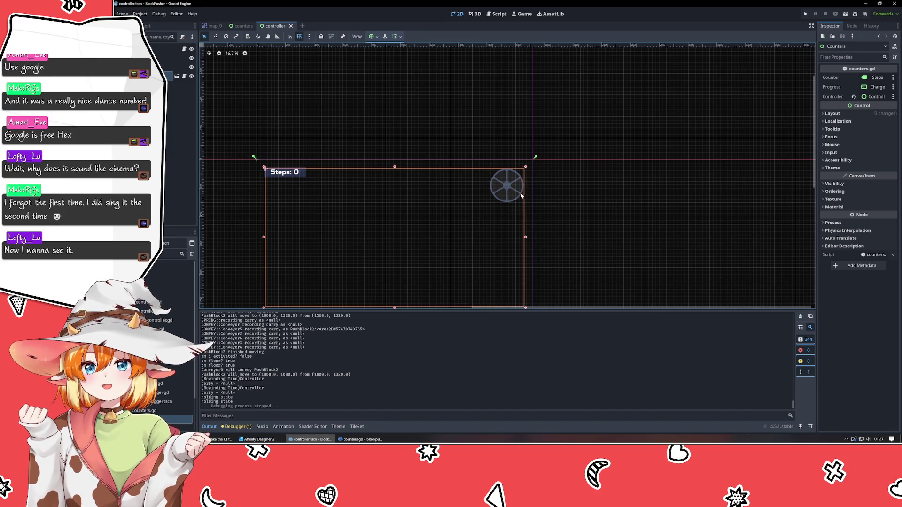
{"action": "left_click", "coordinate": [361, 439]}
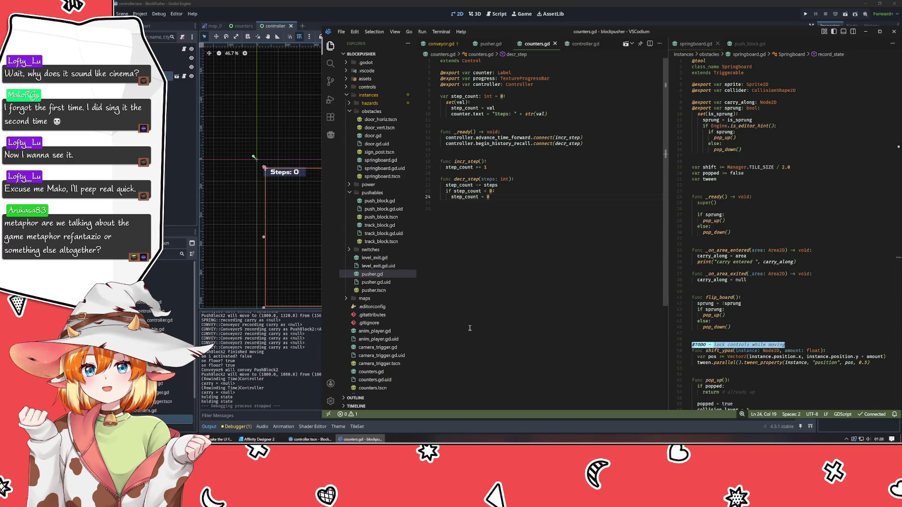
{"action": "key", "text": "alt+Tab"}
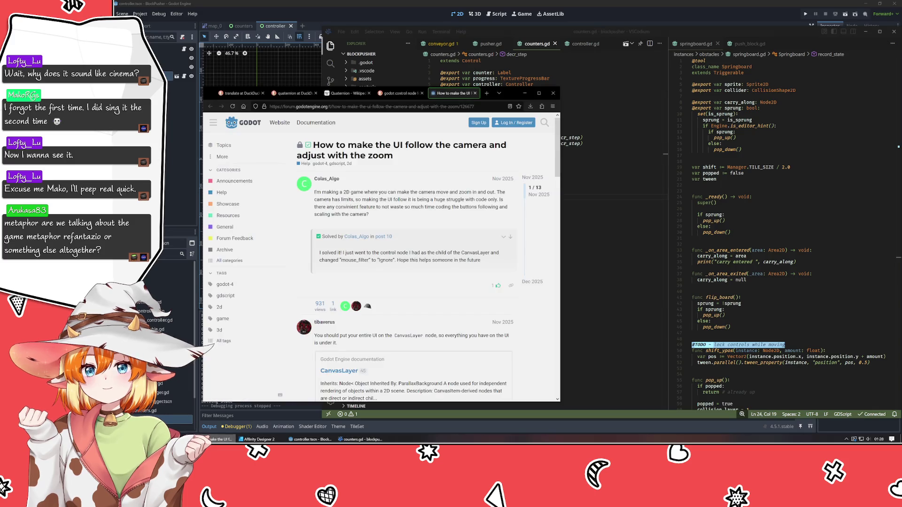
Step: Search DuckDuckGo for 'what is refantazio', then minimize the browser back to counters.gd
{"action": "key", "text": "ctrl+t"}
{"action": "type", "text": "what is"}
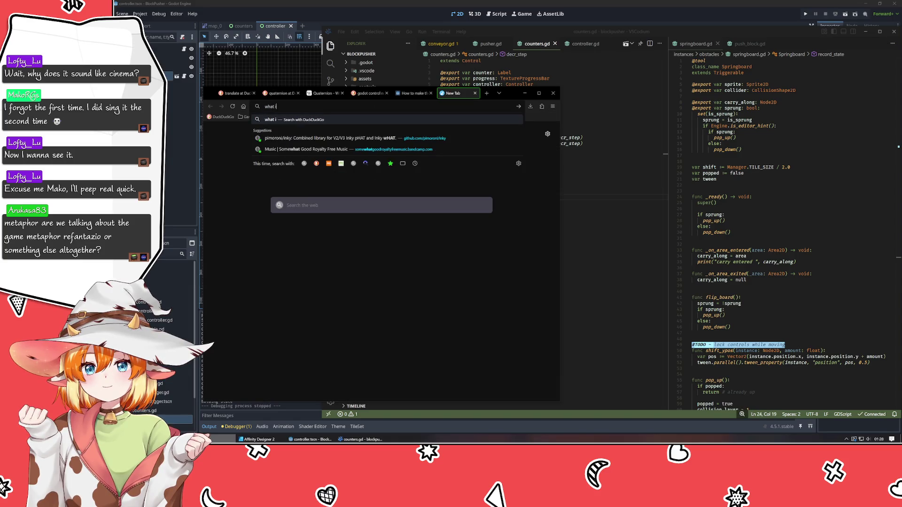
{"action": "type", "text": " refantazio"}
{"action": "key", "text": "Return"}
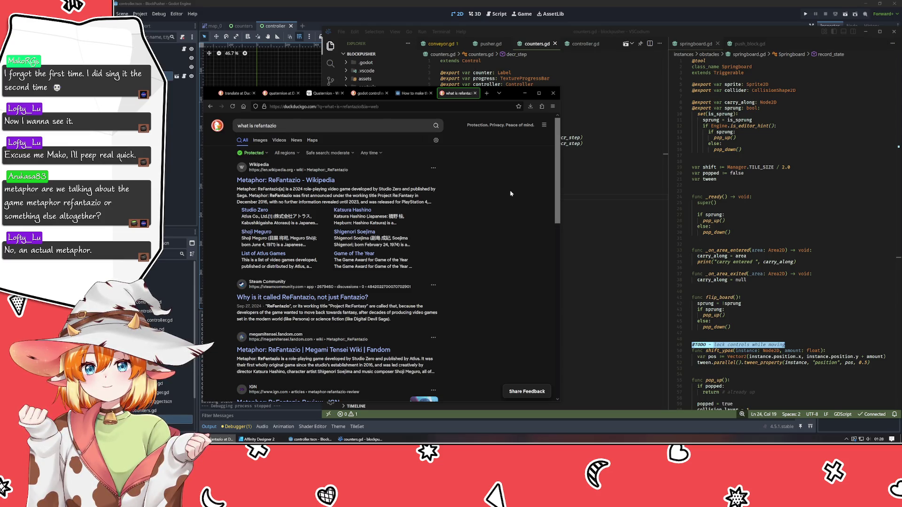
{"action": "left_click", "coordinate": [525, 93]}
{"action": "left_click", "coordinate": [528, 246]}
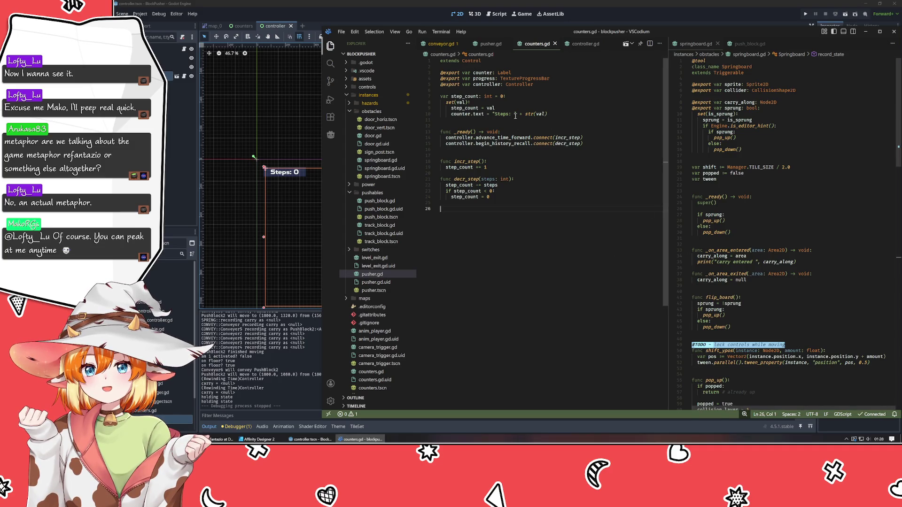
Step: Cross-check controller.gd's history signals against incr_step in counters.gd, ending on controller.gd
{"action": "left_click", "coordinate": [584, 44]}
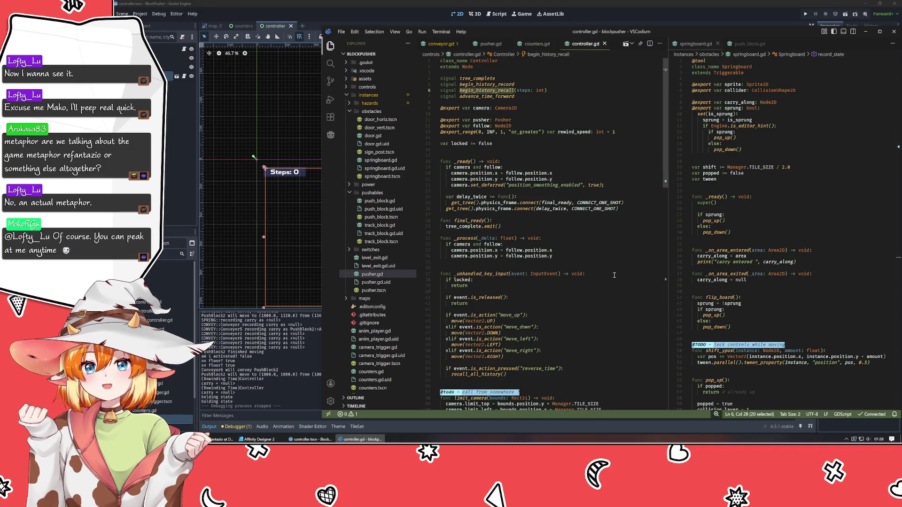
{"action": "left_click", "coordinate": [537, 44]}
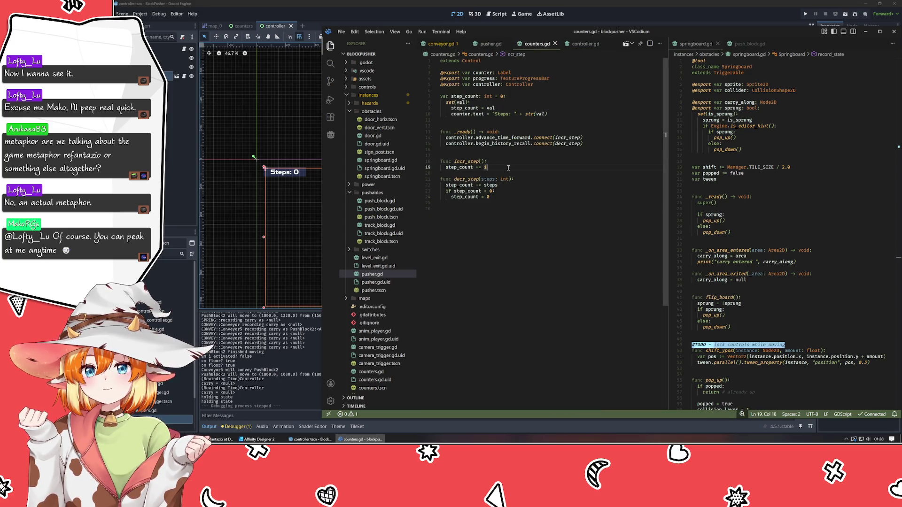
{"action": "key", "text": "Return"}
{"action": "type", "text": "f step"}
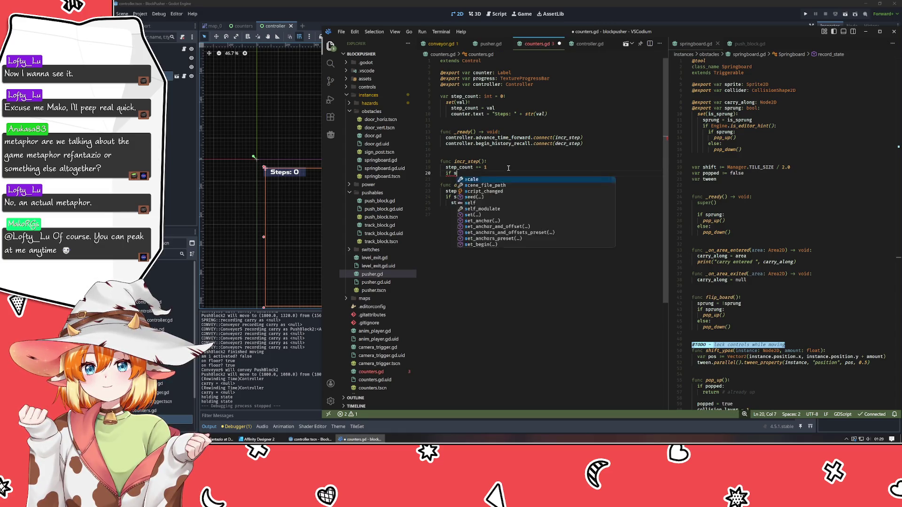
{"action": "key", "text": "BackSpace"}
{"action": "key", "text": "BackSpace"}
{"action": "key", "text": "BackSpace"}
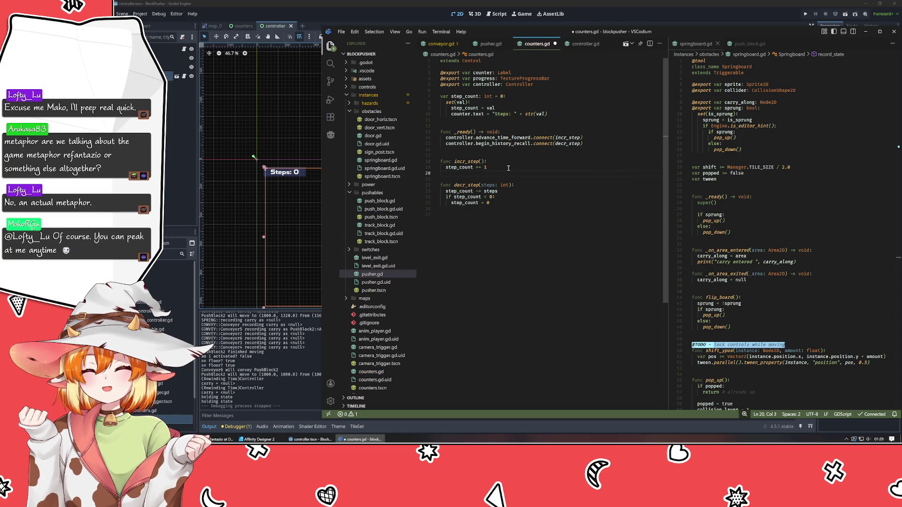
{"action": "left_click", "coordinate": [581, 43]}
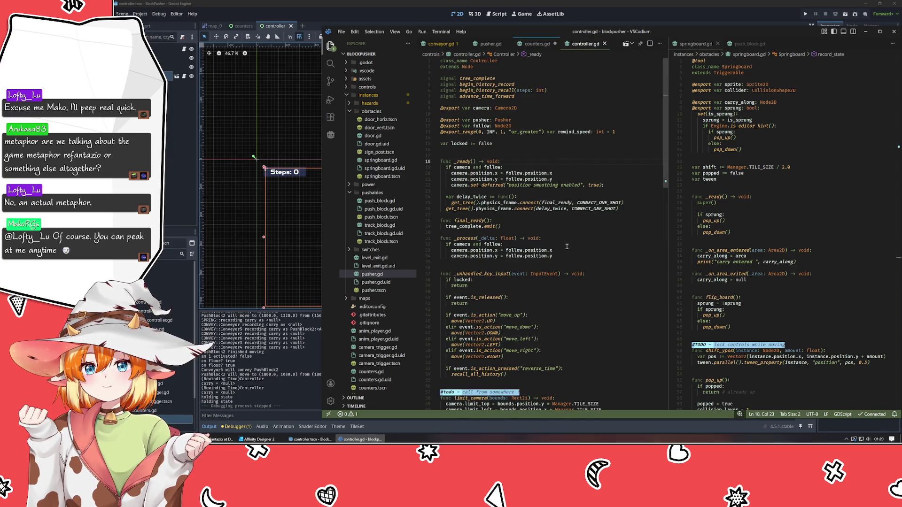
{"action": "left_click", "coordinate": [173, 49]}
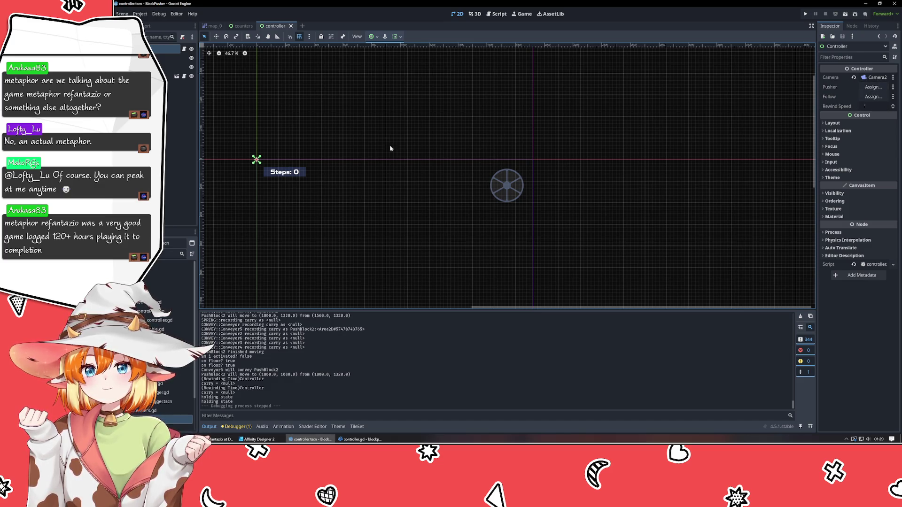
{"action": "left_click", "coordinate": [371, 439]}
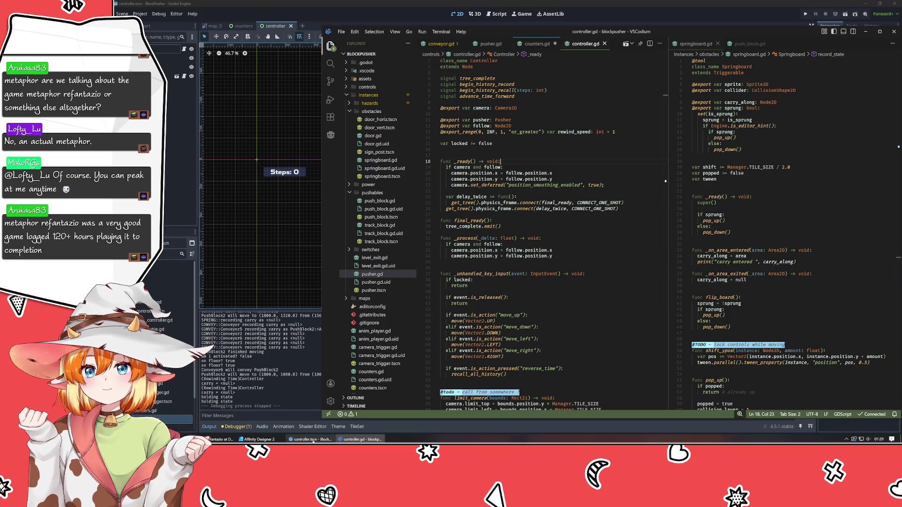
Step: Save the changes to counters.gd
{"action": "left_click", "coordinate": [537, 43]}
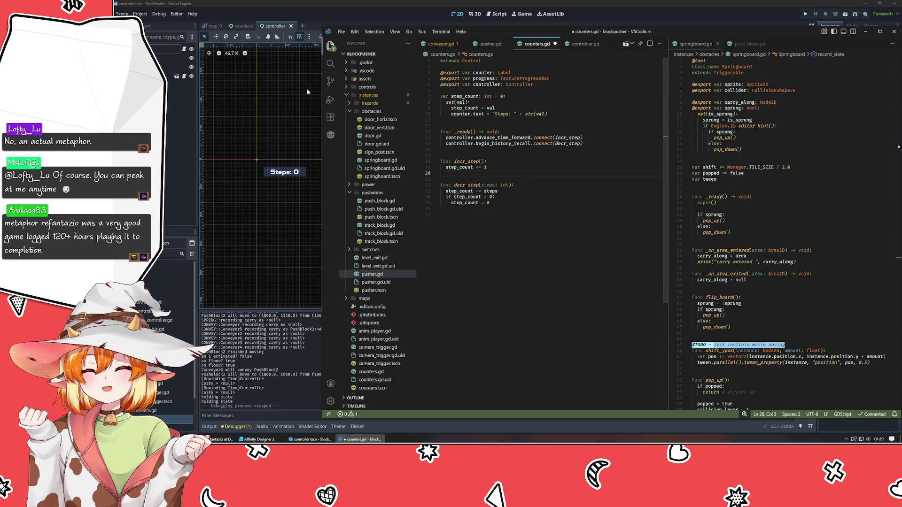
{"action": "key", "text": "alt+Tab"}
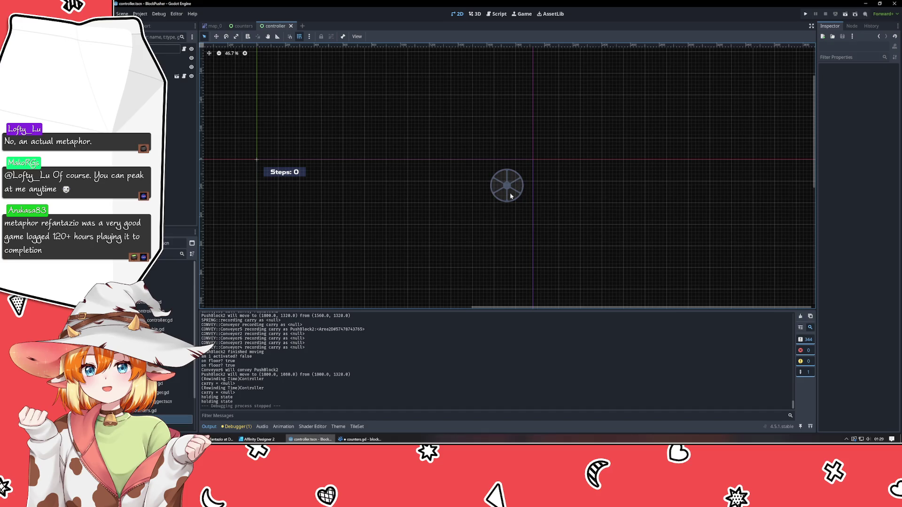
{"action": "key", "text": "alt+Tab"}
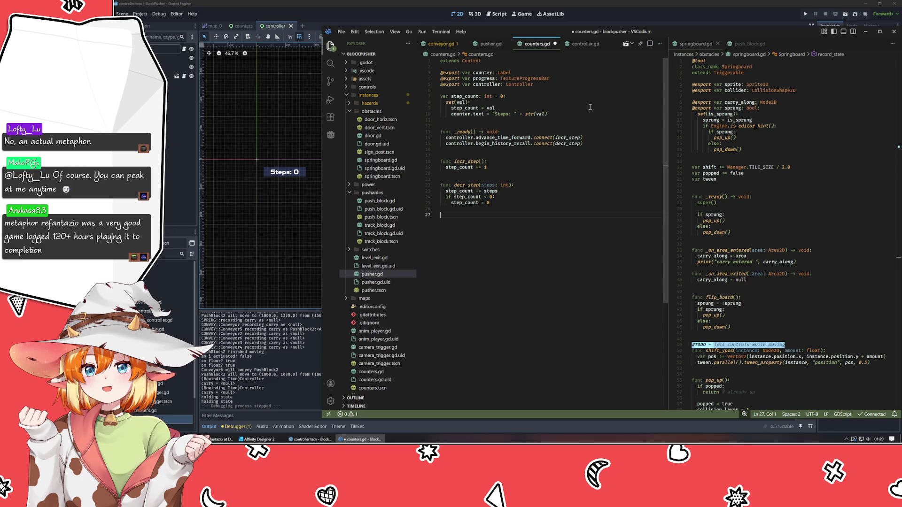
{"action": "key", "text": "ctrl+s"}
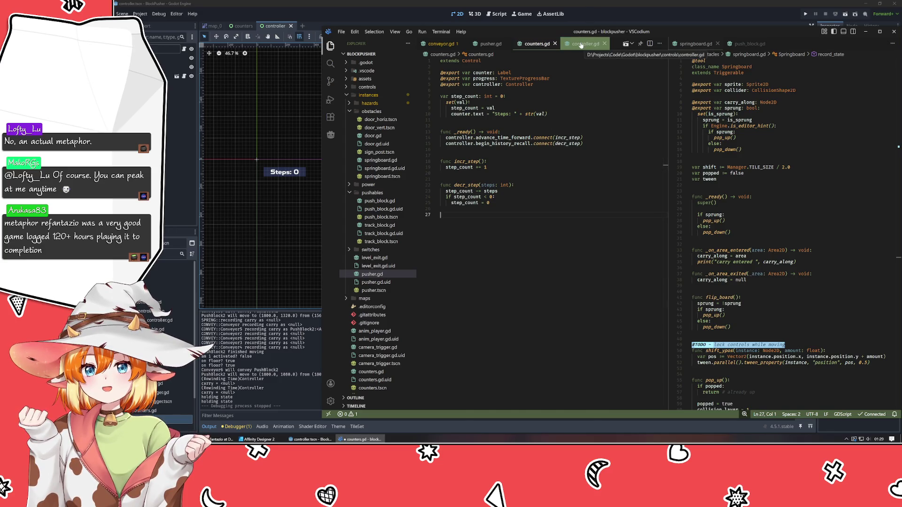
Step: Declare 'var rewinds := 0' in controller.gd below 'var locked'
{"action": "left_click", "coordinate": [582, 44]}
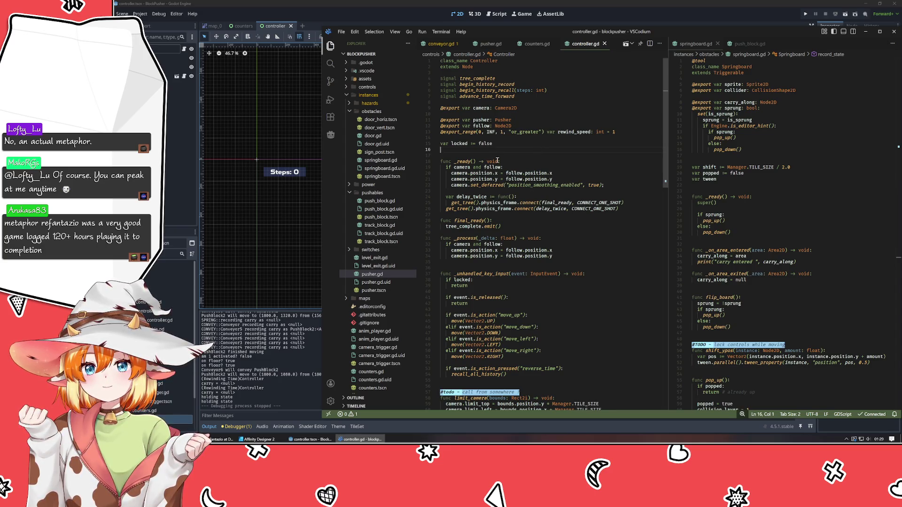
{"action": "type", "text": "var charges"}
{"action": "key", "text": "ctrl+BackSpace"}
{"action": "type", "text": "rewind"}
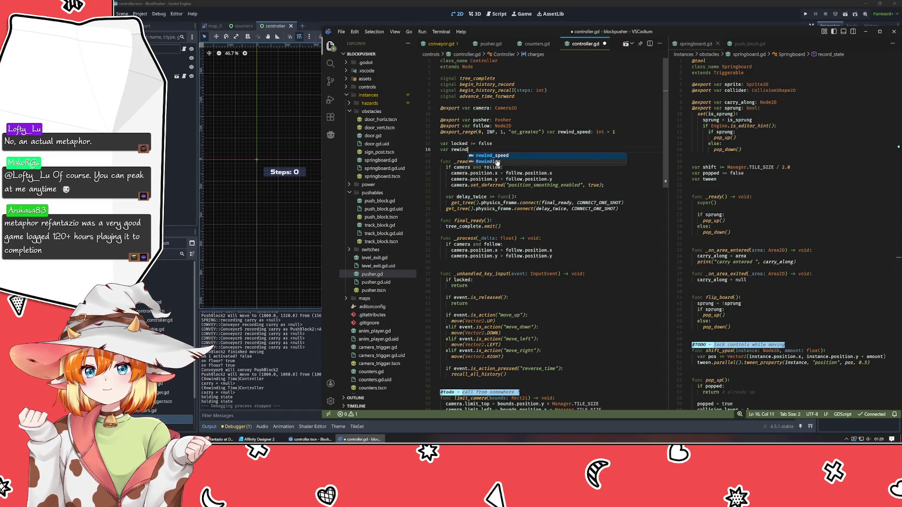
{"action": "type", "text": "s := "}
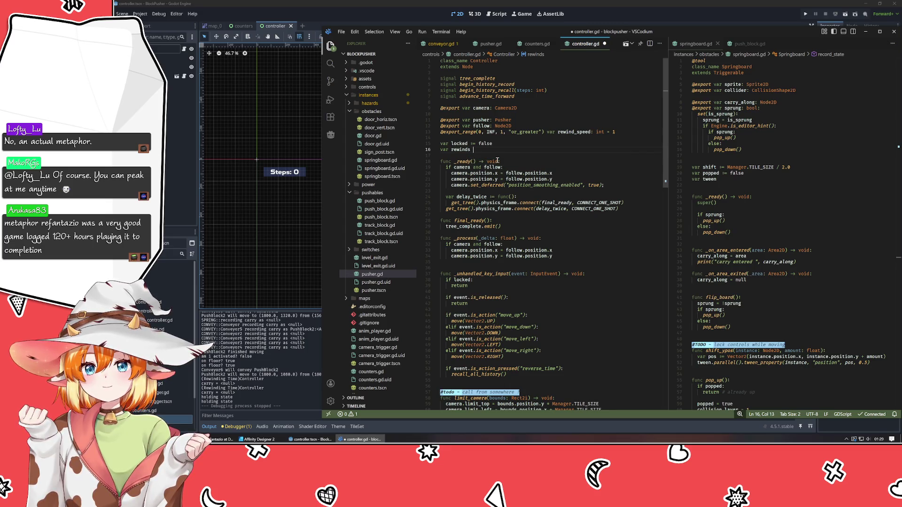
{"action": "type", "text": "0"}
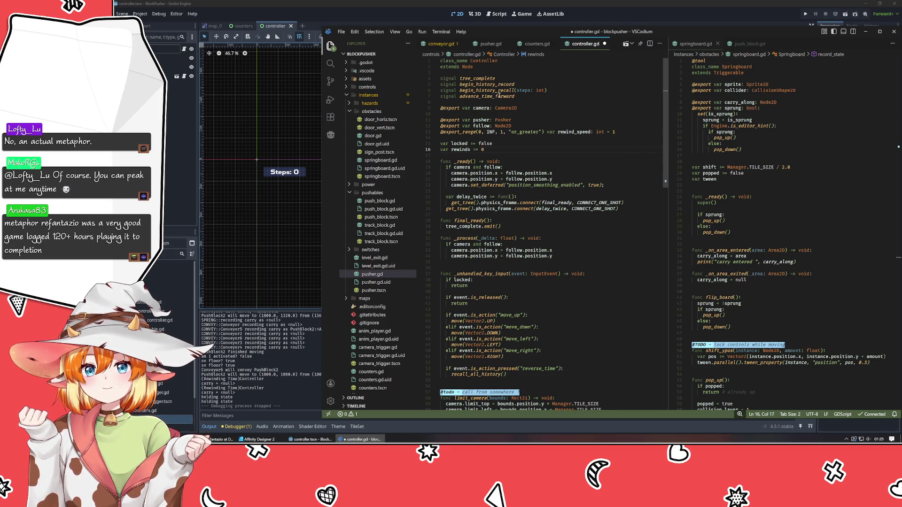
{"action": "key", "text": "ctrl+Page_Up"}
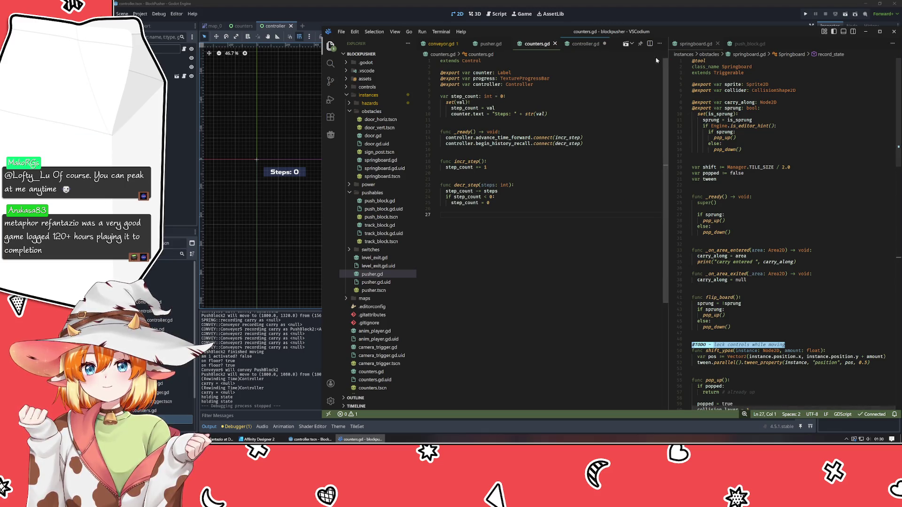
{"action": "left_click", "coordinate": [593, 49]}
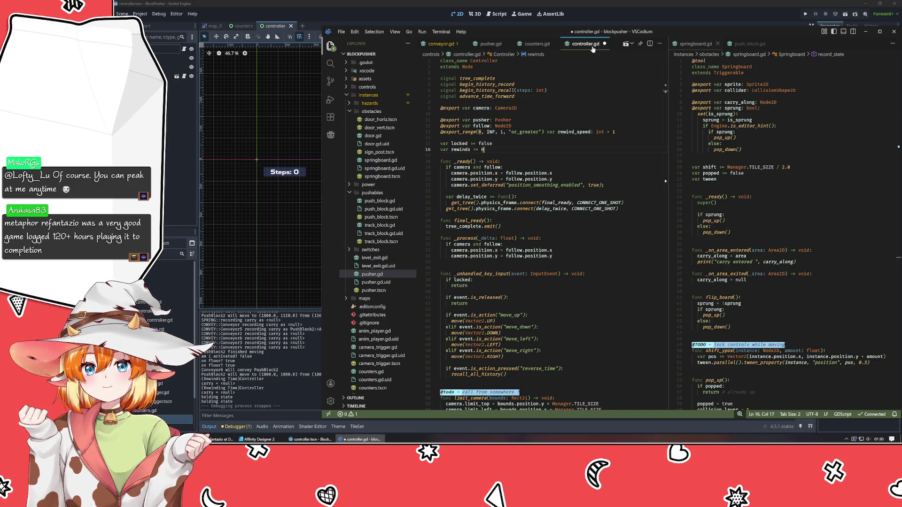
{"action": "key", "text": "alt+Tab"}
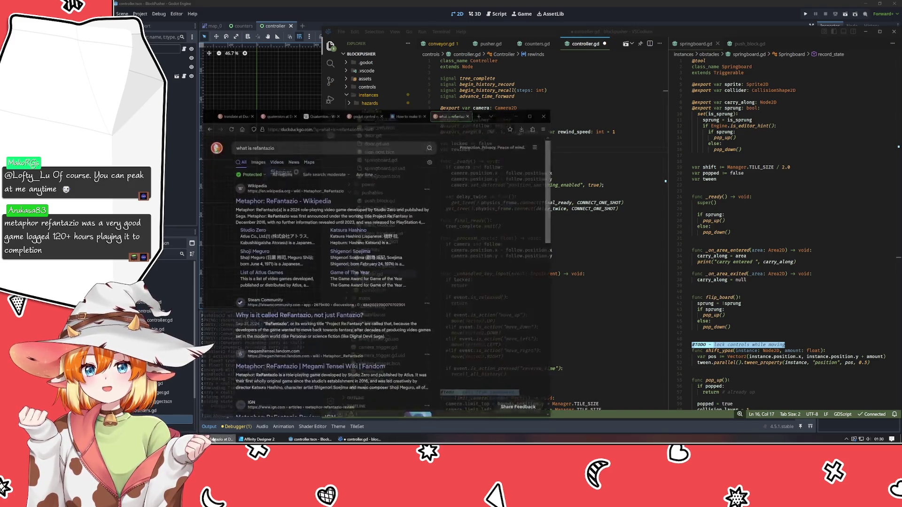
Step: Search DuckDuckGo for 'metaphor refantazio' and show the image results
{"action": "left_click", "coordinate": [253, 126]}
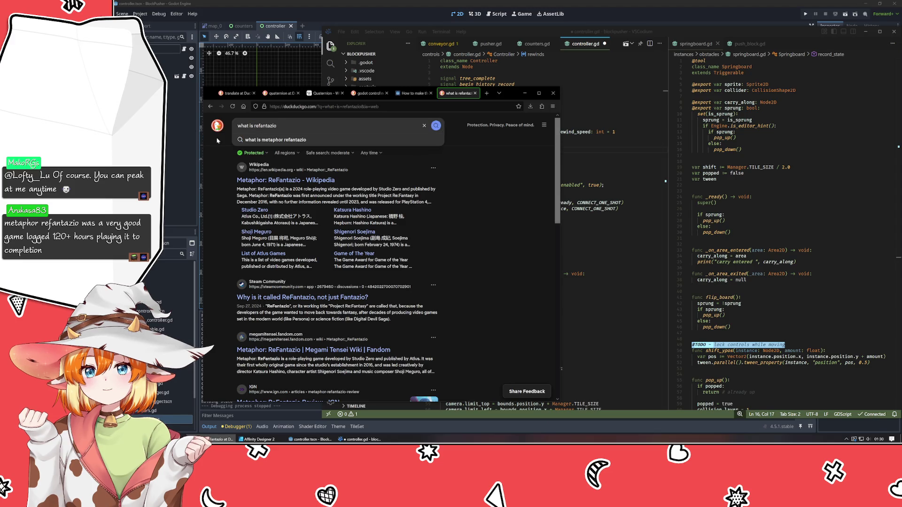
{"action": "key", "text": "shift+Home"}
{"action": "type", "text": "metaph"}
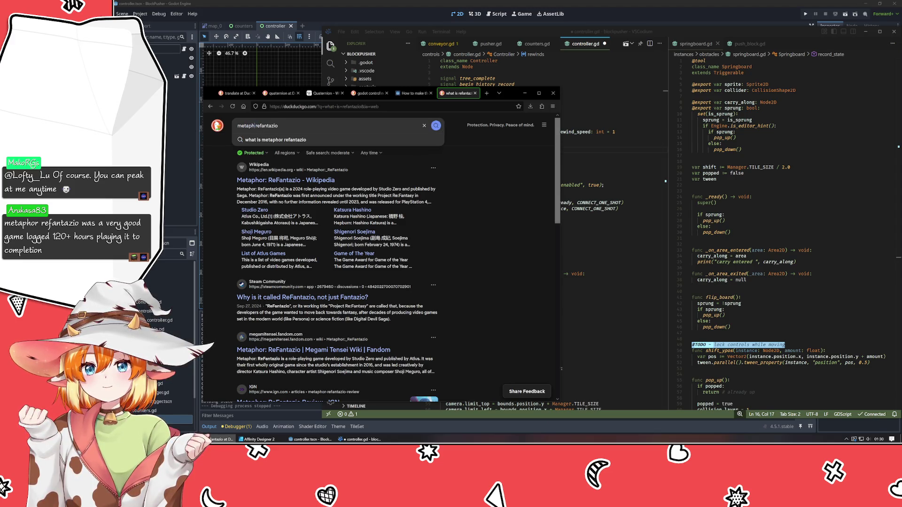
{"action": "type", "text": "or"}
{"action": "key", "text": "Return"}
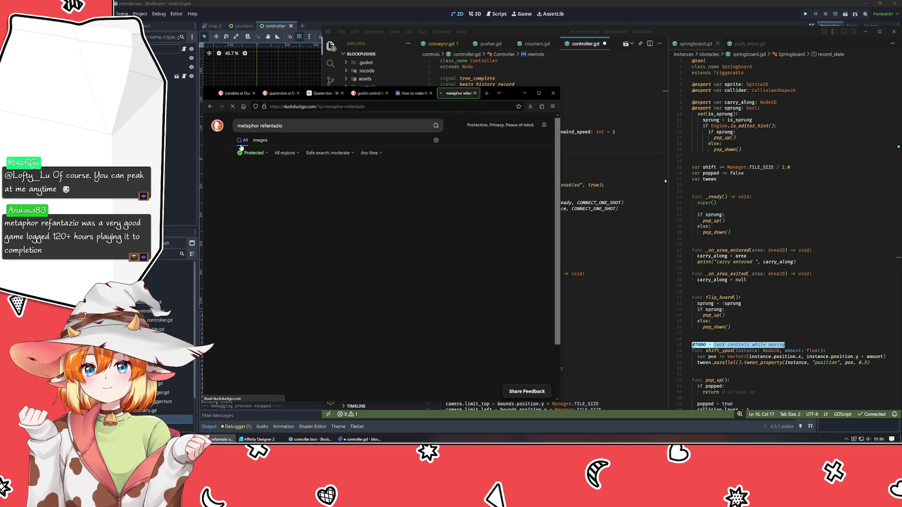
{"action": "left_click", "coordinate": [257, 142]}
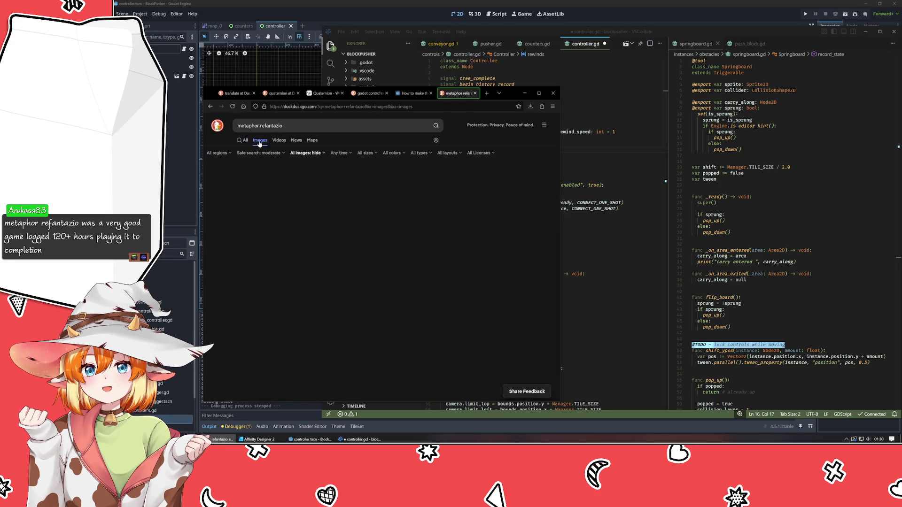
Step: Preview a few Refantazio gameplay screenshots, then minimise the browser to return to controller.gd
{"action": "scroll", "coordinate": [298, 303], "scroll_direction": "down", "scroll_amount": 3}
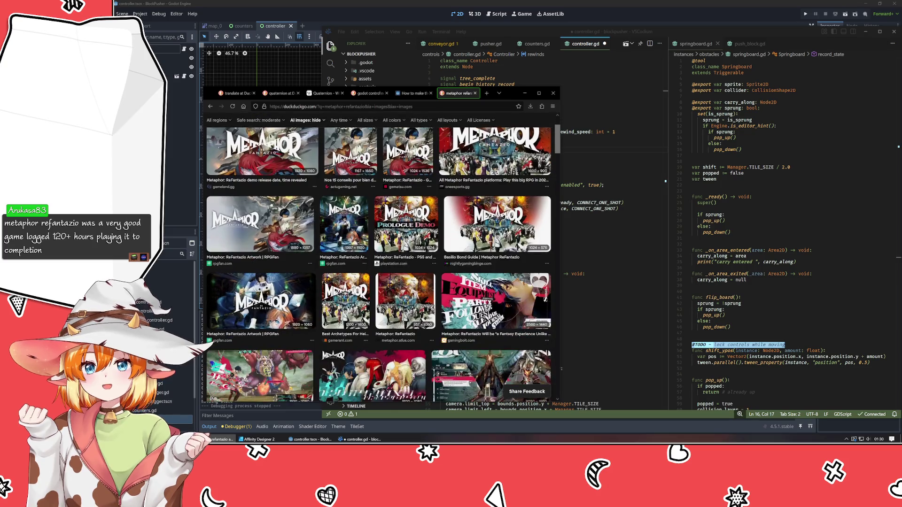
{"action": "scroll", "coordinate": [297, 303], "scroll_direction": "down", "scroll_amount": 1}
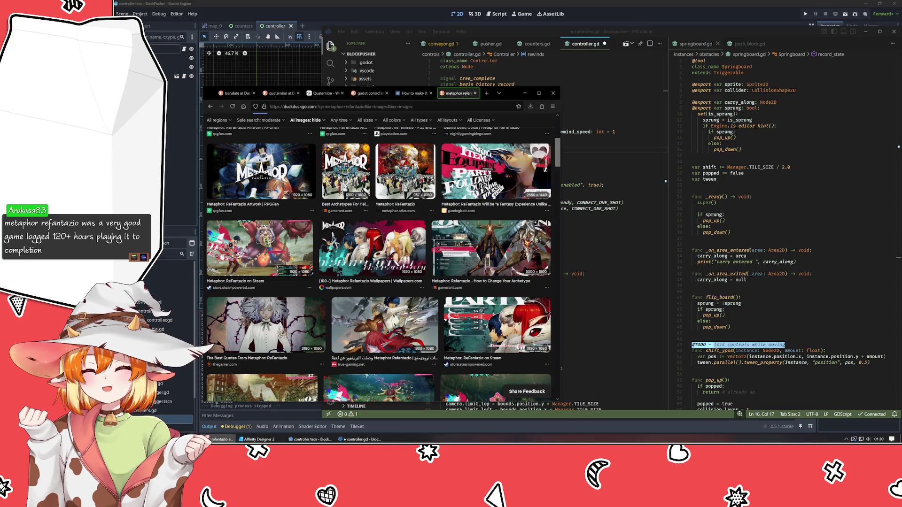
{"action": "scroll", "coordinate": [238, 238], "scroll_direction": "down", "scroll_amount": 5}
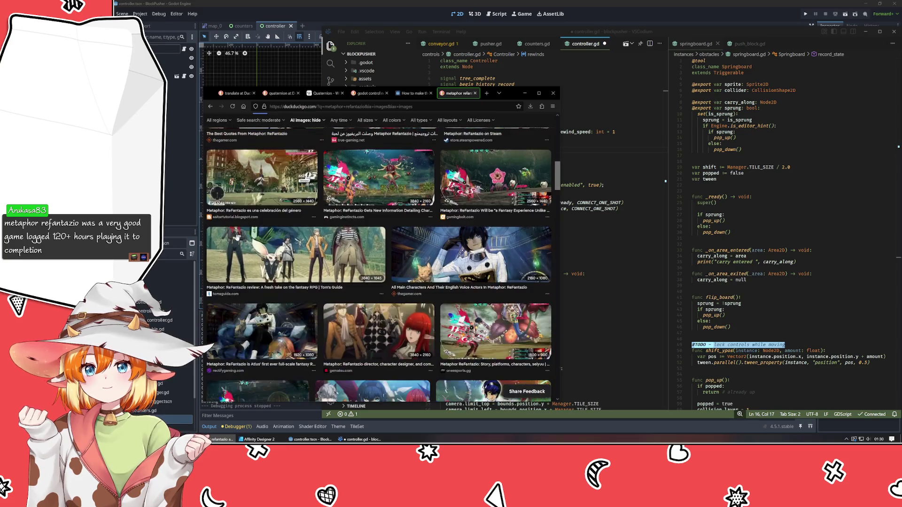
{"action": "left_click", "coordinate": [378, 179]}
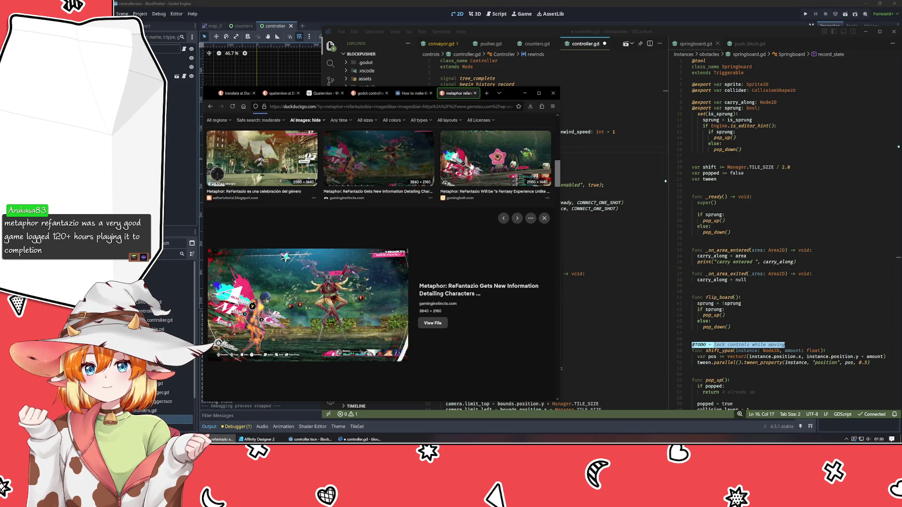
{"action": "left_click", "coordinate": [472, 165]}
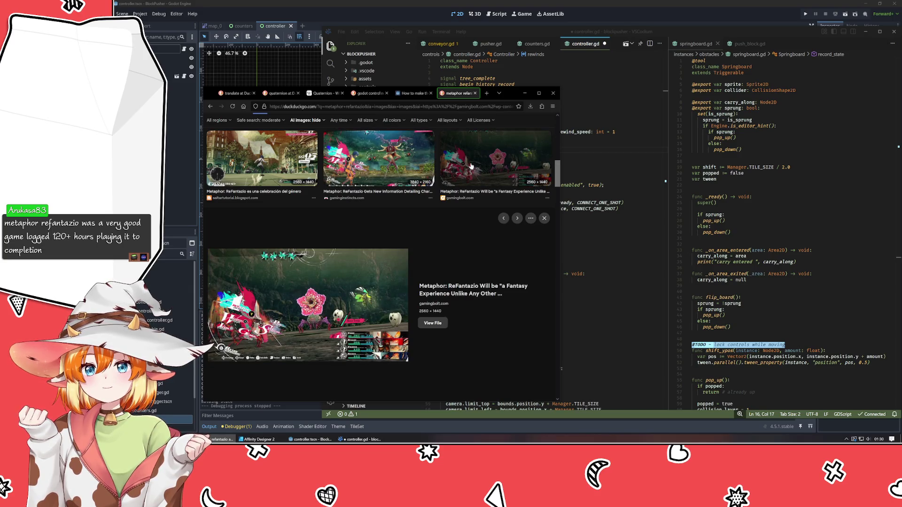
{"action": "left_click", "coordinate": [471, 166]}
{"action": "left_click", "coordinate": [250, 157]}
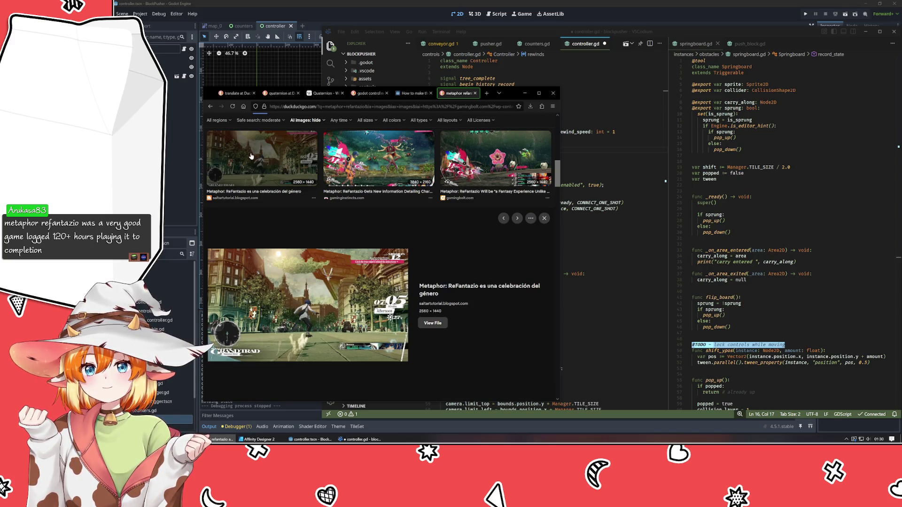
{"action": "left_click", "coordinate": [251, 156]}
{"action": "scroll", "coordinate": [441, 201], "scroll_direction": "down", "scroll_amount": 5}
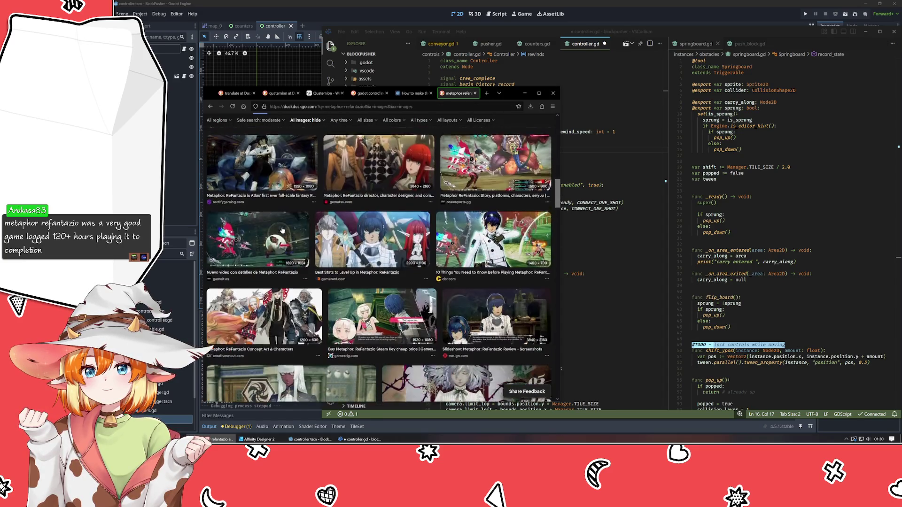
{"action": "scroll", "coordinate": [441, 201], "scroll_direction": "up", "scroll_amount": 8}
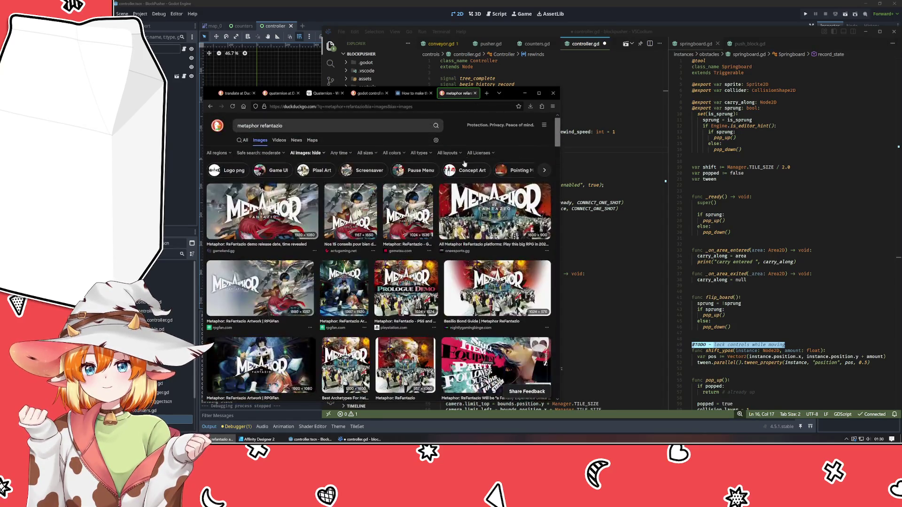
{"action": "left_click", "coordinate": [526, 95]}
{"action": "left_click", "coordinate": [506, 327]}
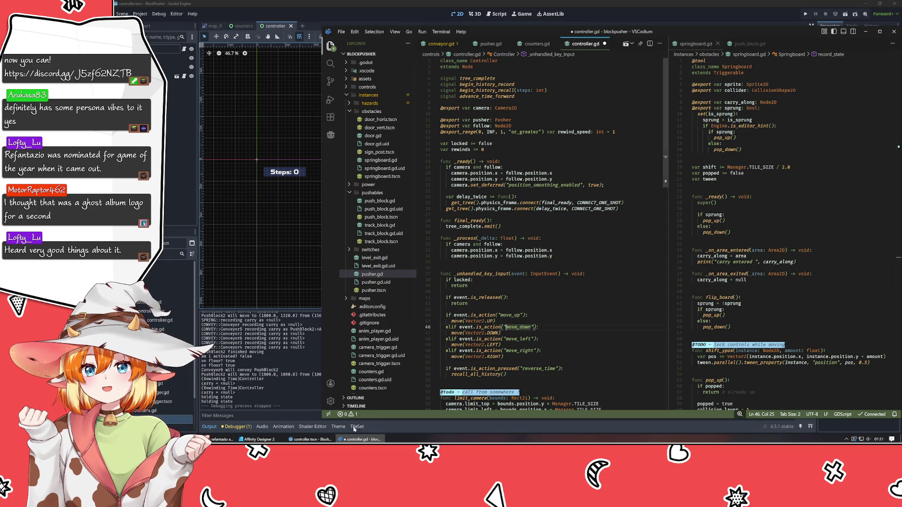
{"action": "left_click", "coordinate": [221, 440]}
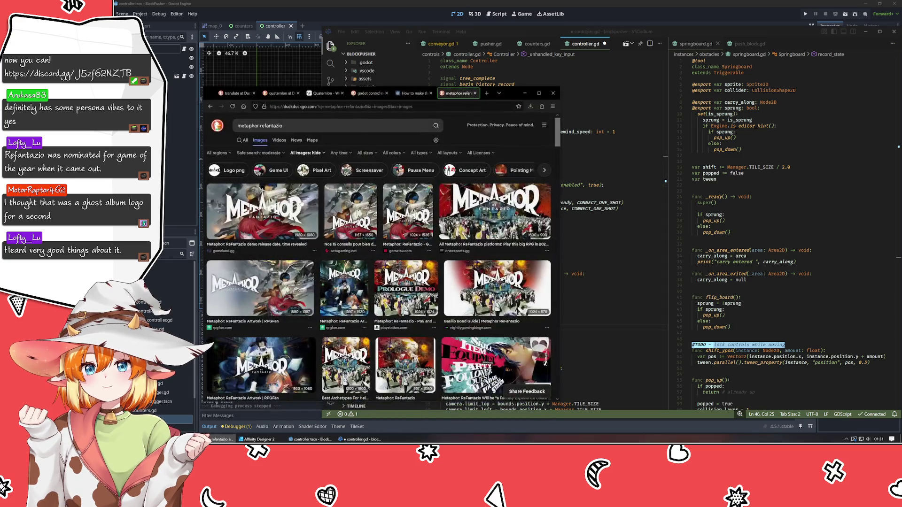
{"action": "left_click", "coordinate": [243, 141]}
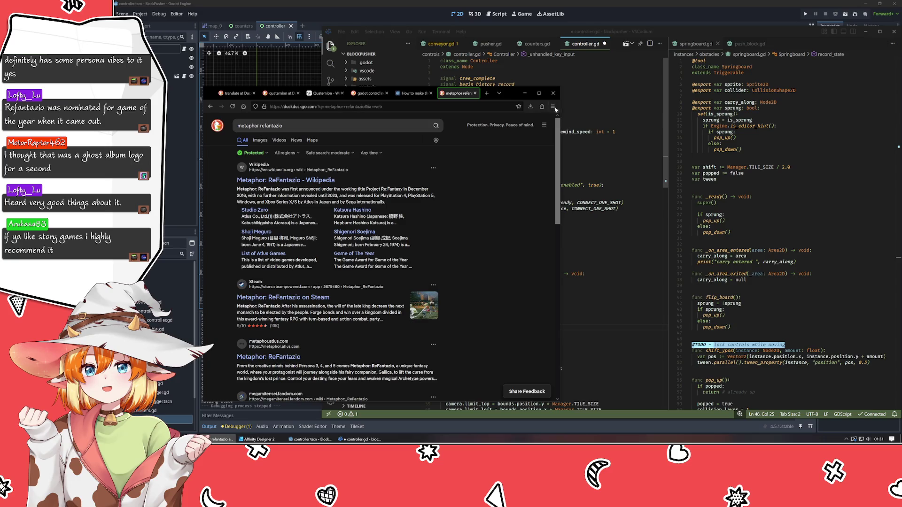
{"action": "left_click", "coordinate": [524, 93]}
{"action": "left_click", "coordinate": [519, 280]}
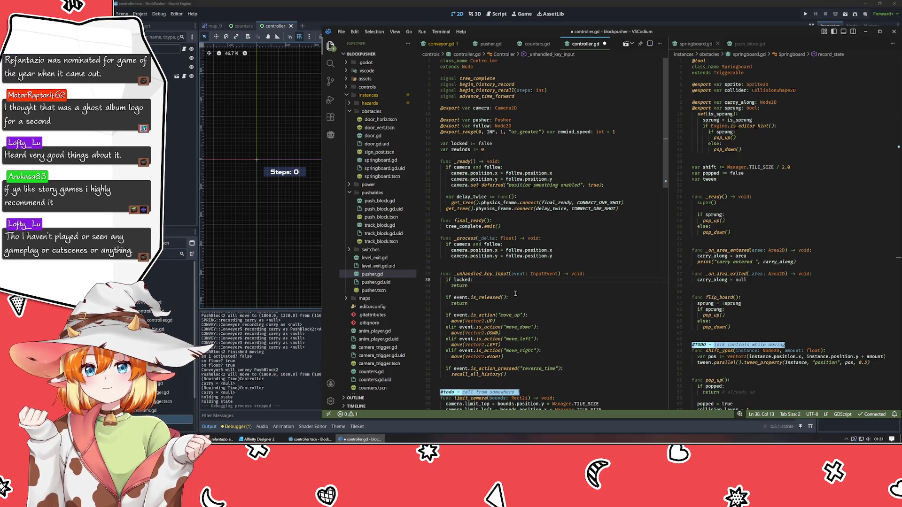
{"action": "left_click", "coordinate": [461, 150]}
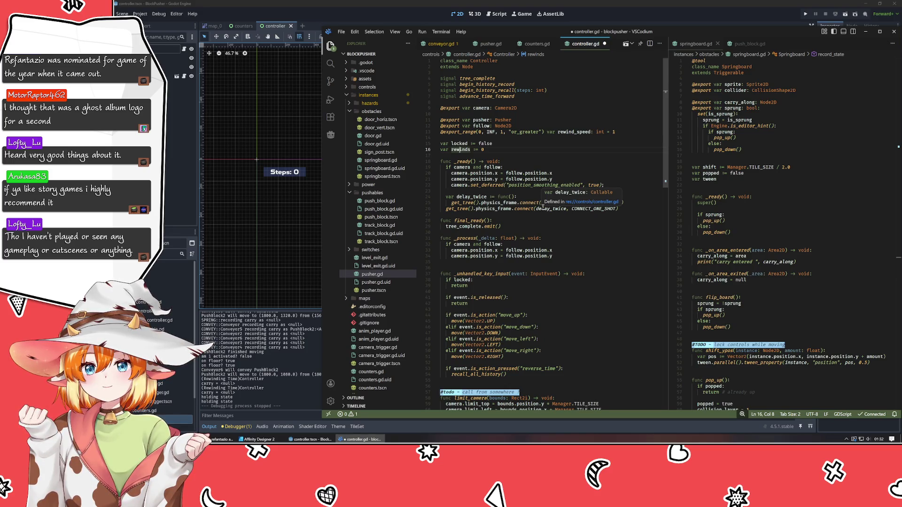
{"action": "scroll", "coordinate": [543, 206], "scroll_direction": "down", "scroll_amount": 15}
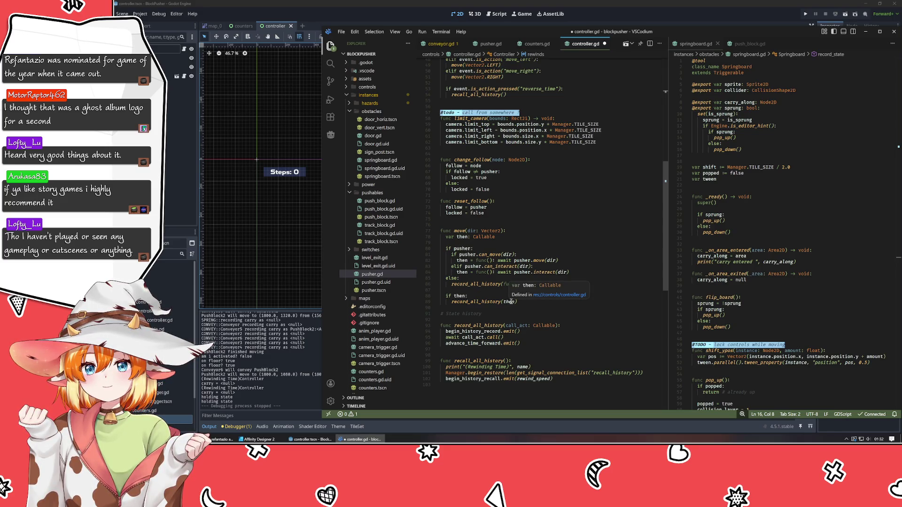
{"action": "scroll", "coordinate": [510, 302], "scroll_direction": "up", "scroll_amount": 15}
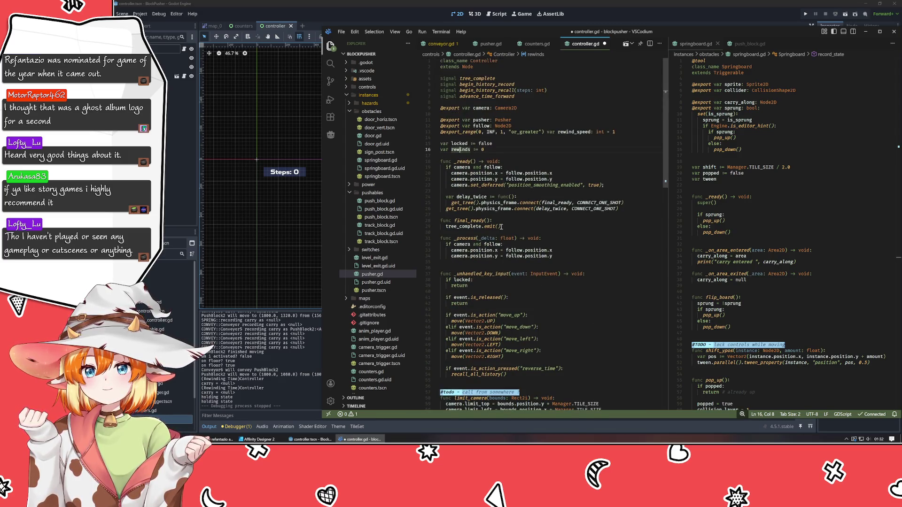
{"action": "left_click", "coordinate": [500, 146]}
{"action": "key", "text": "Return"}
{"action": "type", "text": "var steps"}
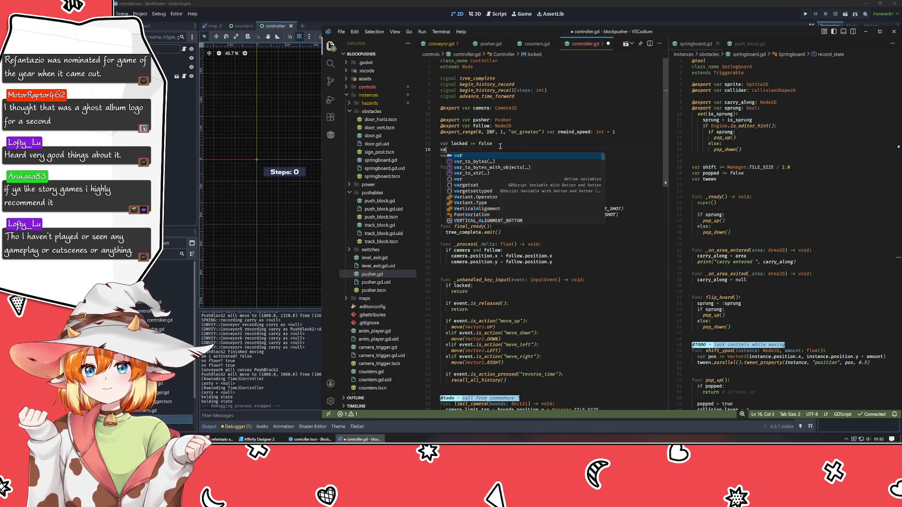
{"action": "type", "text": " := 0"}
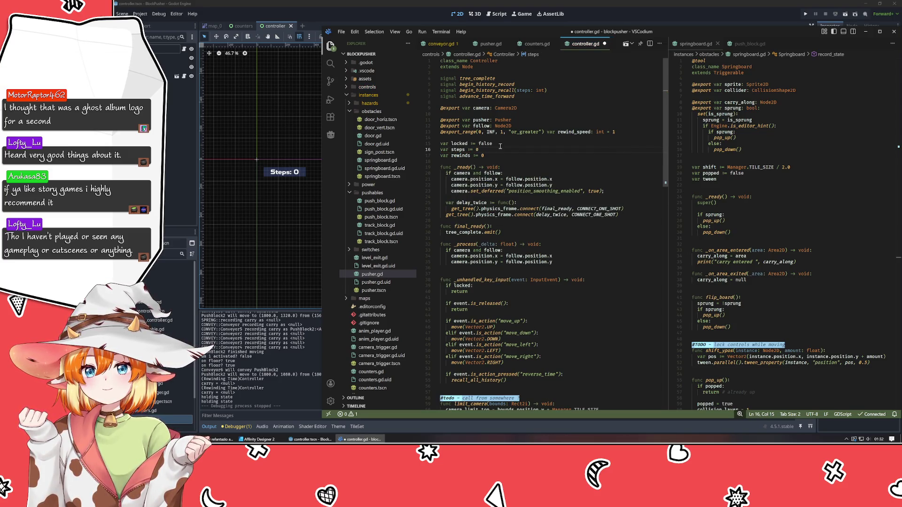
Step: Place the caret at the end of advance_time_forward.emit() in record_all_history
{"action": "scroll", "coordinate": [499, 145], "scroll_direction": "down", "scroll_amount": 20}
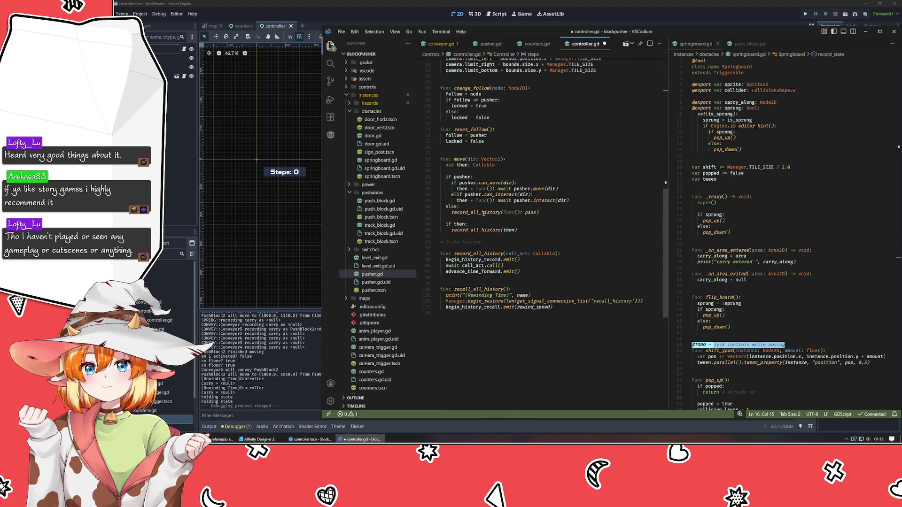
{"action": "left_click", "coordinate": [482, 224]}
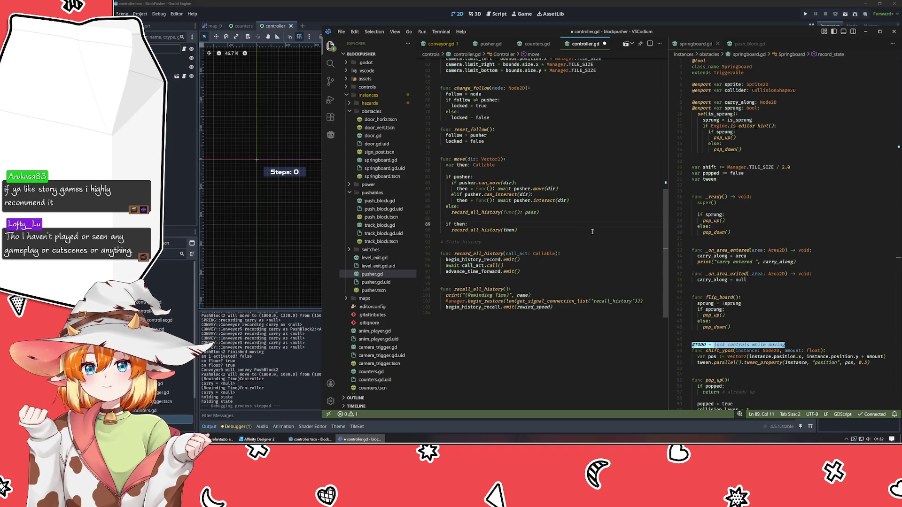
{"action": "left_click", "coordinate": [486, 253]}
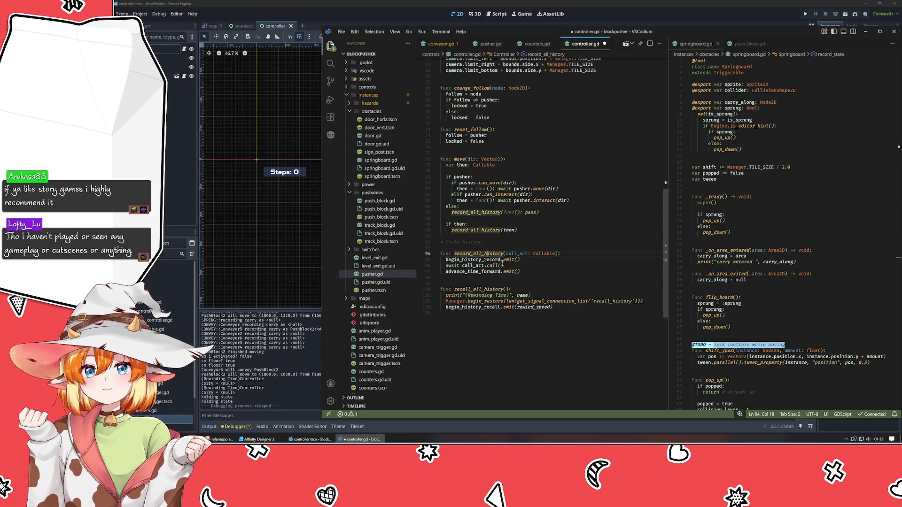
{"action": "left_click", "coordinate": [534, 265]}
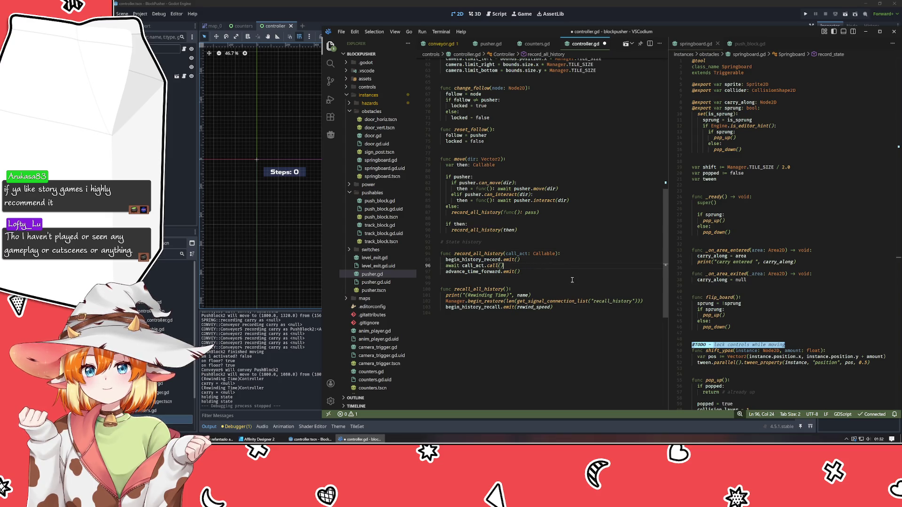
{"action": "key", "text": "Down"}
{"action": "key", "text": "End"}
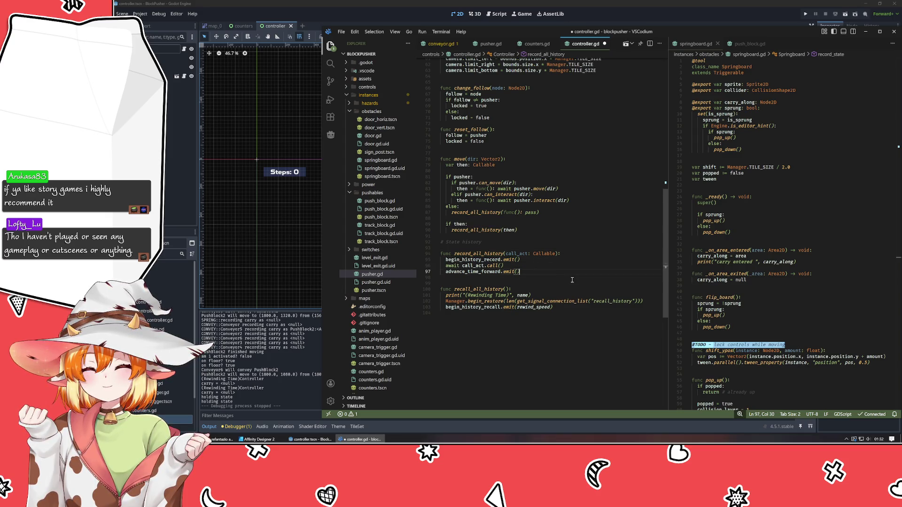
Step: Add 'steps += 1', an 'if steps' modulo check and 'rewinds += 1' to record_all_history
{"action": "key", "text": "Return"}
{"action": "type", "text": "steps += "}
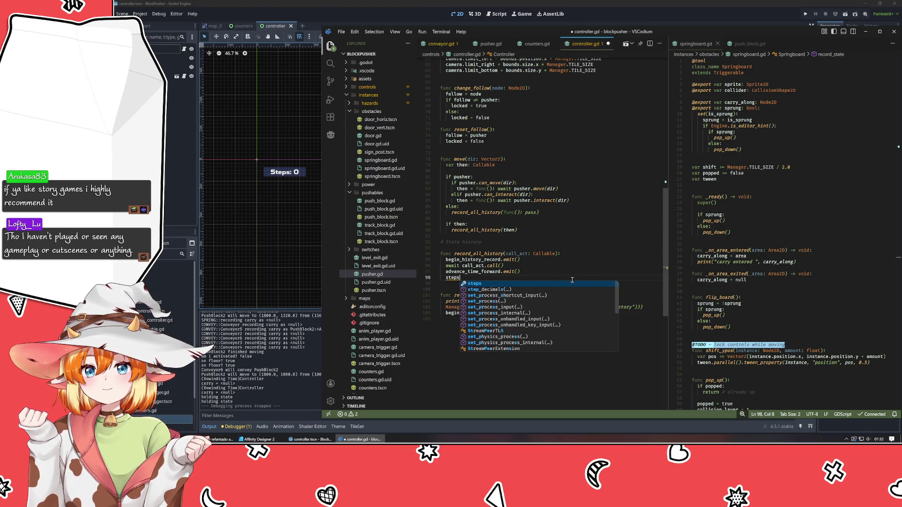
{"action": "type", "text": "1"}
{"action": "key", "text": "Return"}
{"action": "key", "text": "Return"}
{"action": "type", "text": "if steps % 3 == -"}
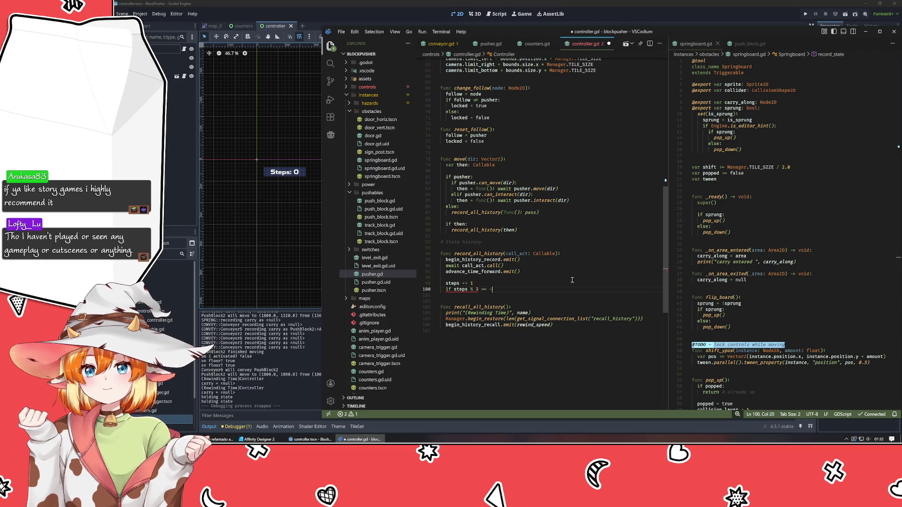
{"action": "key", "text": "BackSpace"}
{"action": "type", "text": ":"}
{"action": "key", "text": "Return"}
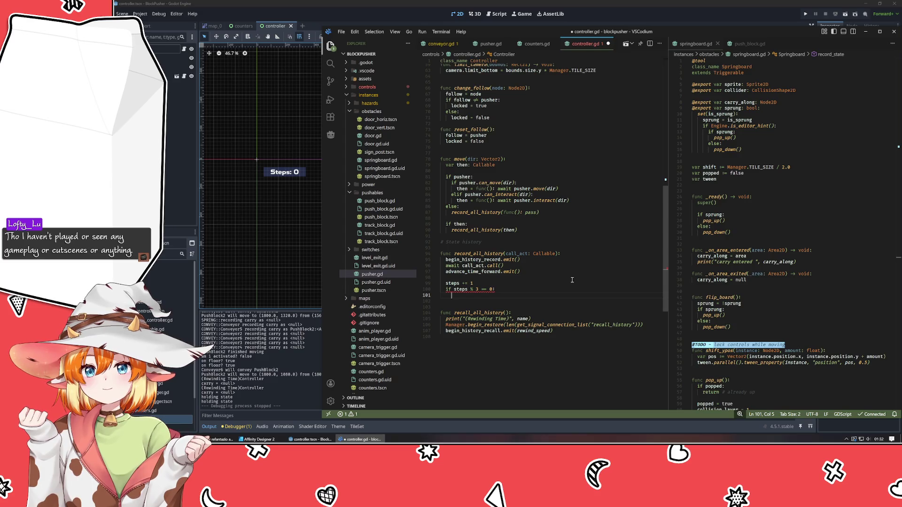
{"action": "type", "text": "rewinds"}
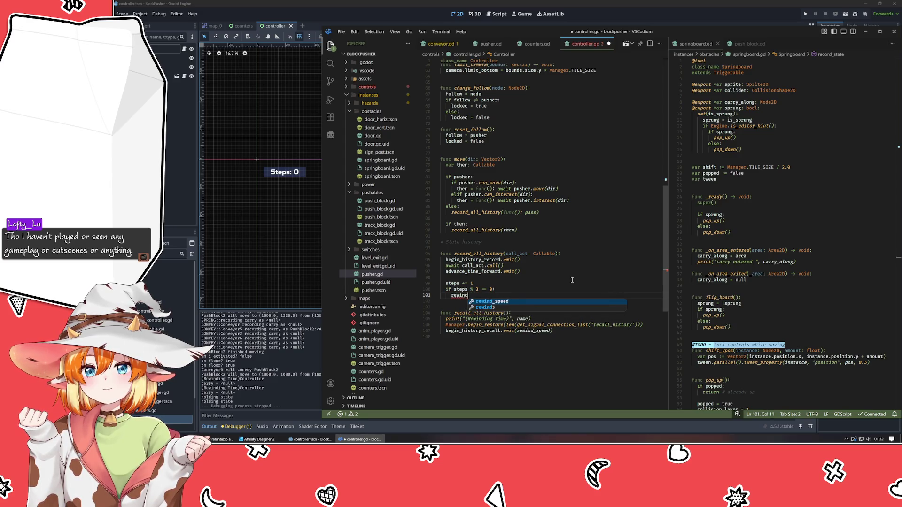
{"action": "type", "text": " += 1"}
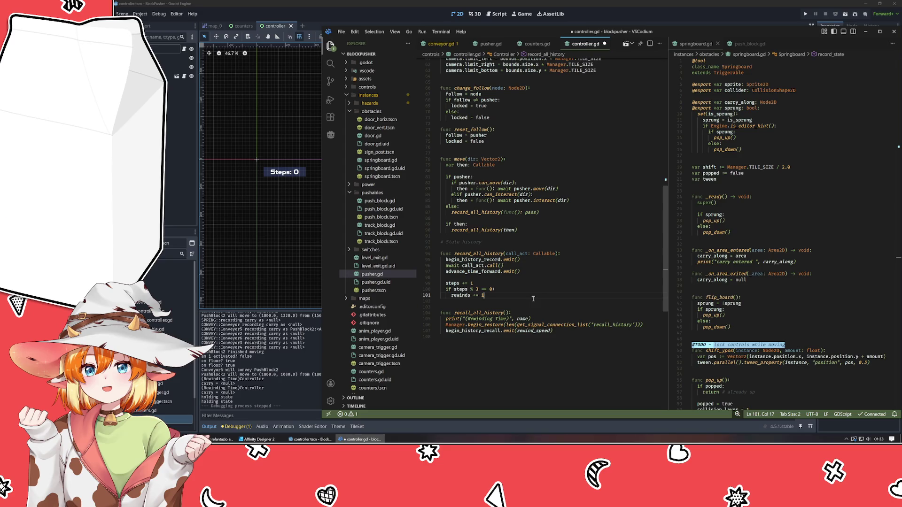
Step: Replace the 3 in the modulo check with rewind_speed
{"action": "double_click", "coordinate": [480, 289]}
{"action": "type", "text": "rewin"}
{"action": "key", "text": "Tab"}
{"action": "key", "text": "Down"}
{"action": "key", "text": "Up"}
{"action": "key", "text": "Up"}
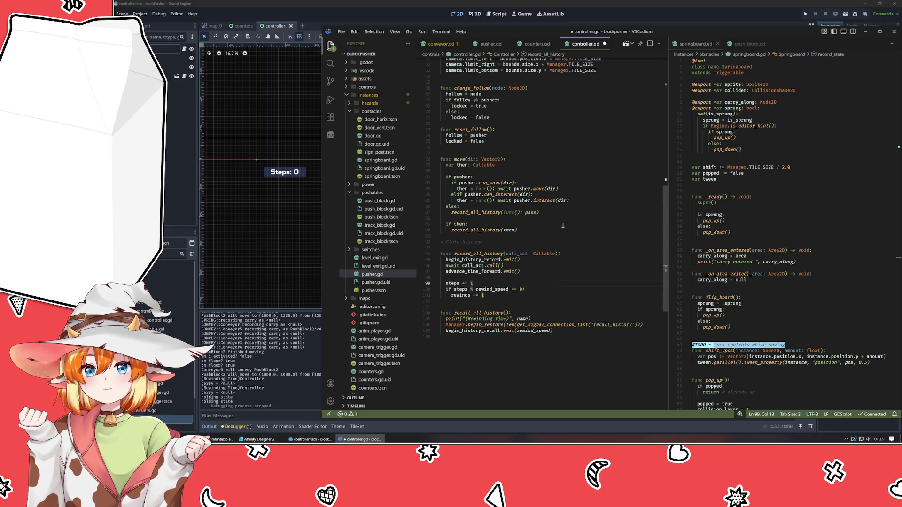
{"action": "left_click", "coordinate": [489, 300]}
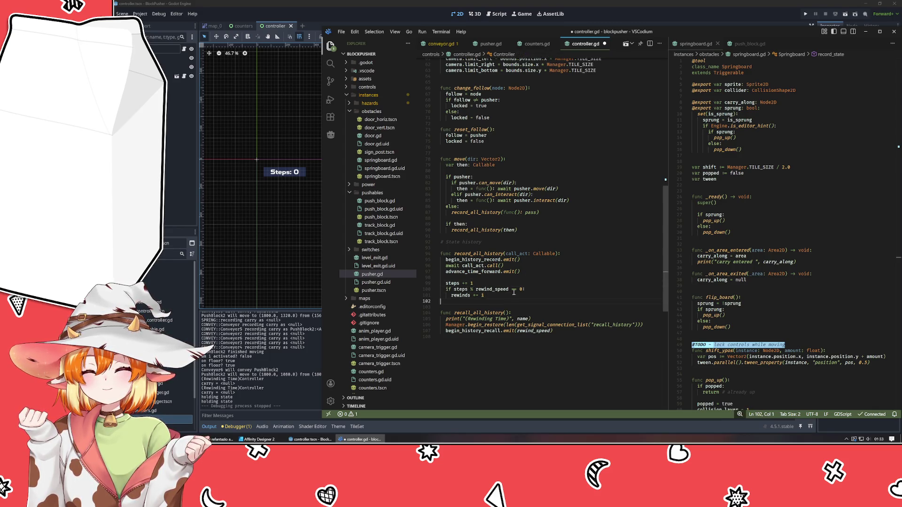
{"action": "scroll", "coordinate": [498, 296], "scroll_direction": "up", "scroll_amount": 10}
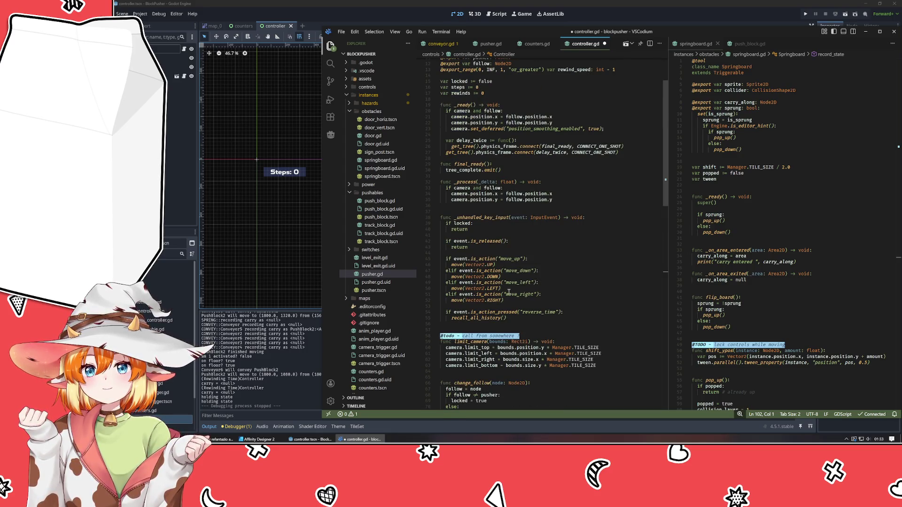
{"action": "scroll", "coordinate": [509, 292], "scroll_direction": "down", "scroll_amount": 3}
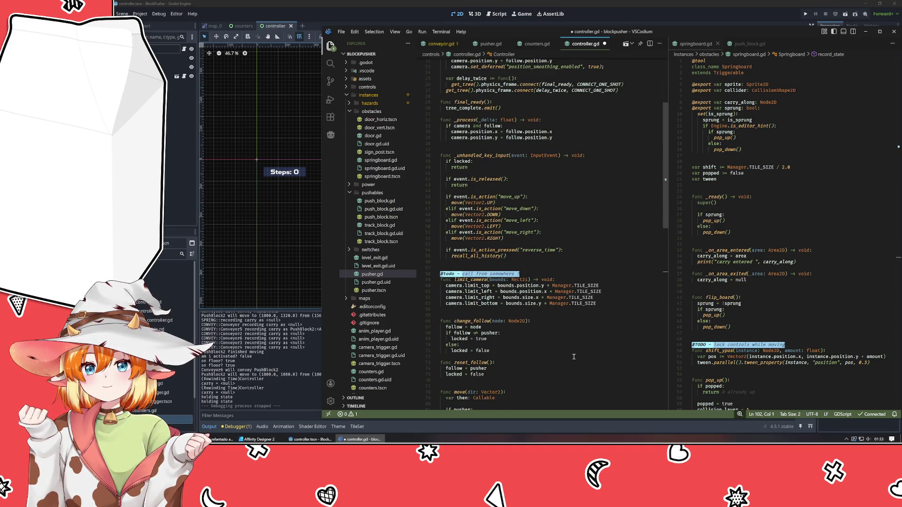
{"action": "scroll", "coordinate": [512, 127], "scroll_direction": "up", "scroll_amount": 5}
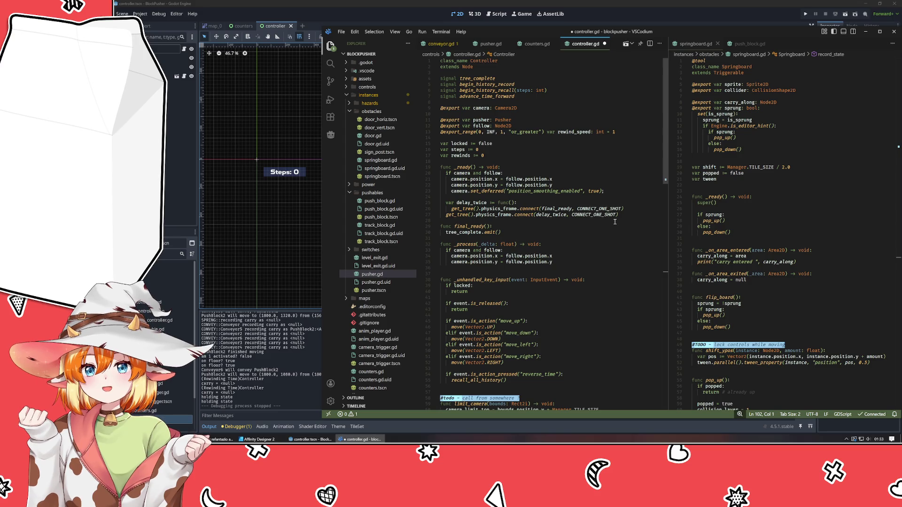
{"action": "scroll", "coordinate": [597, 228], "scroll_direction": "down", "scroll_amount": 5}
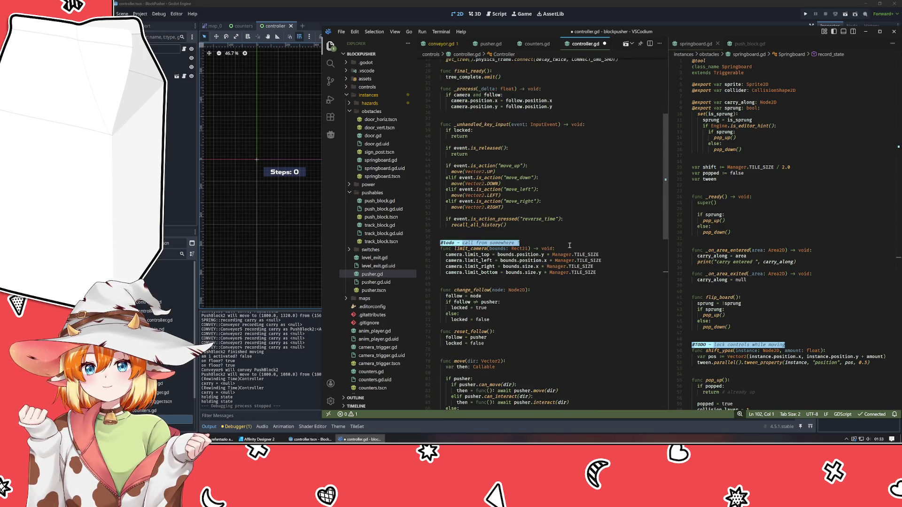
{"action": "scroll", "coordinate": [569, 246], "scroll_direction": "down", "scroll_amount": 1}
{"action": "left_click", "coordinate": [468, 209]}
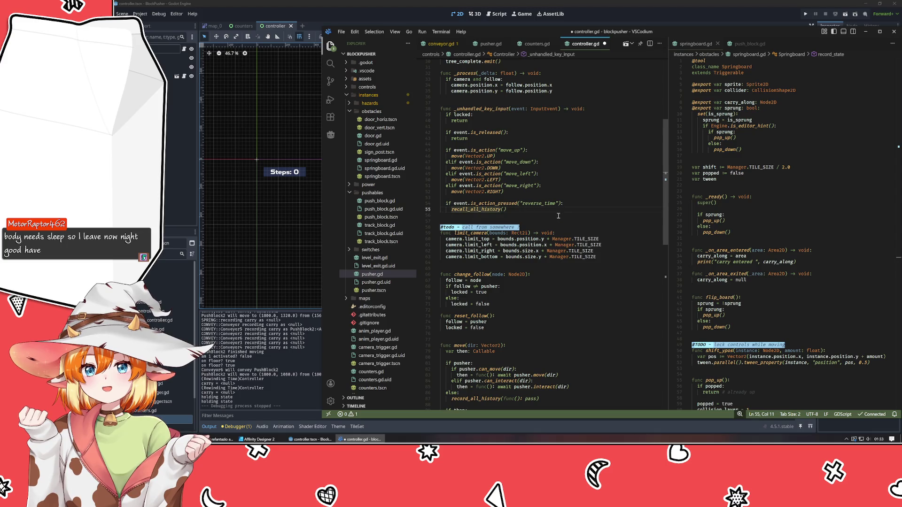
{"action": "scroll", "coordinate": [558, 216], "scroll_direction": "down", "scroll_amount": 6}
{"action": "left_click", "coordinate": [527, 313]}
Step: Wrap recall_all_history's body in 'if rewinds > 0:' and add 'rewinds -= 1' inside it
{"action": "key", "text": "Return"}
{"action": "type", "text": "if rewinds"}
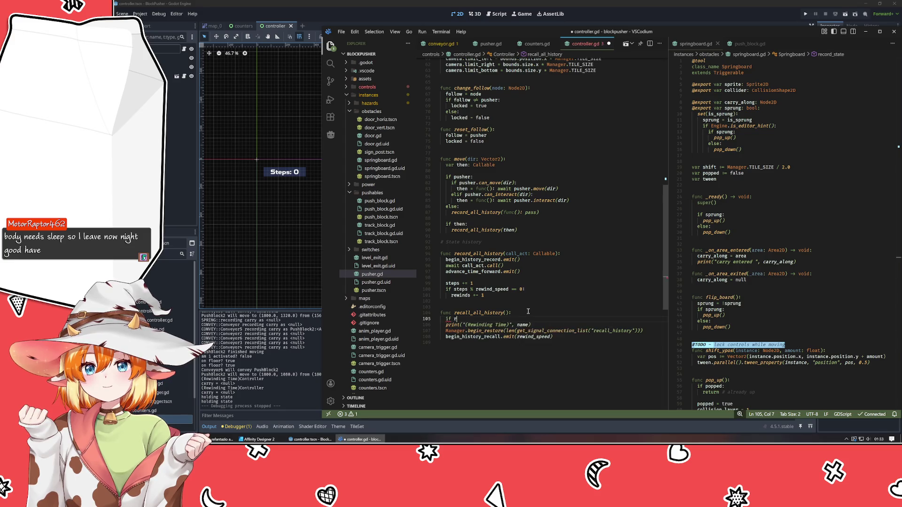
{"action": "type", "text": " > "}
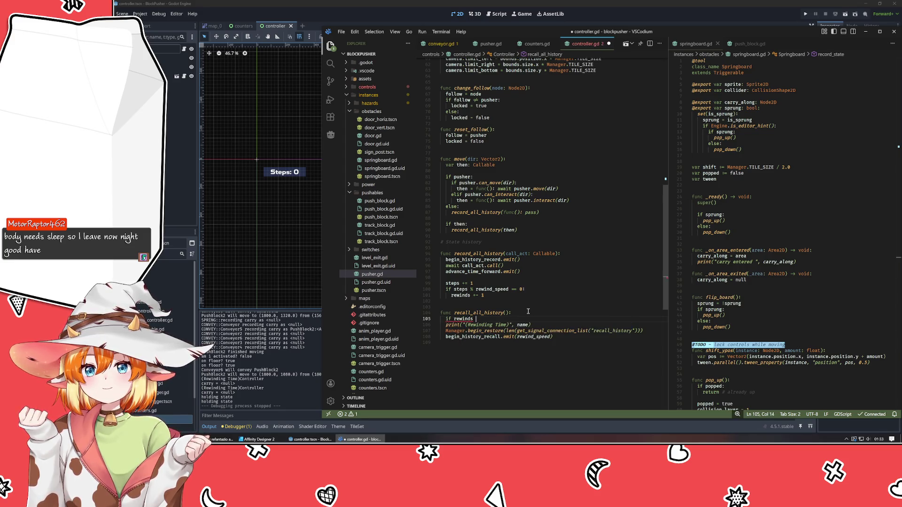
{"action": "type", "text": "0"}
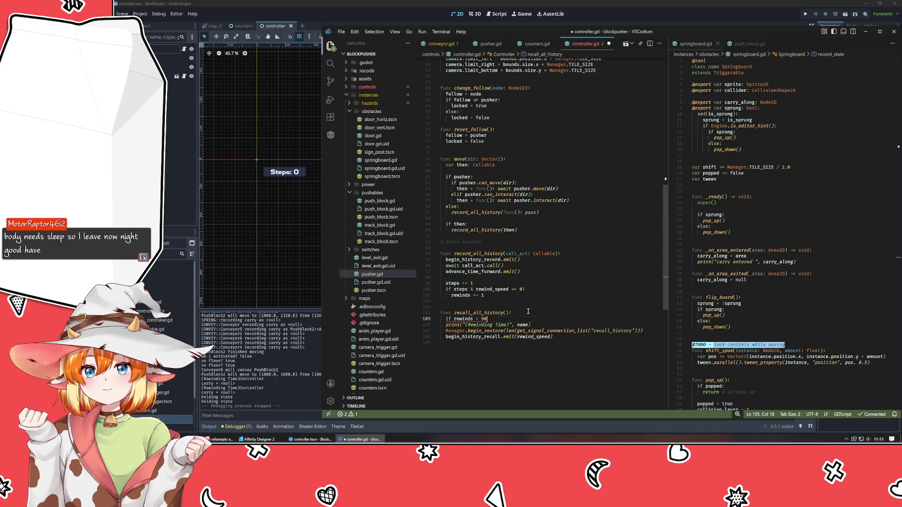
{"action": "key", "text": "Down"}
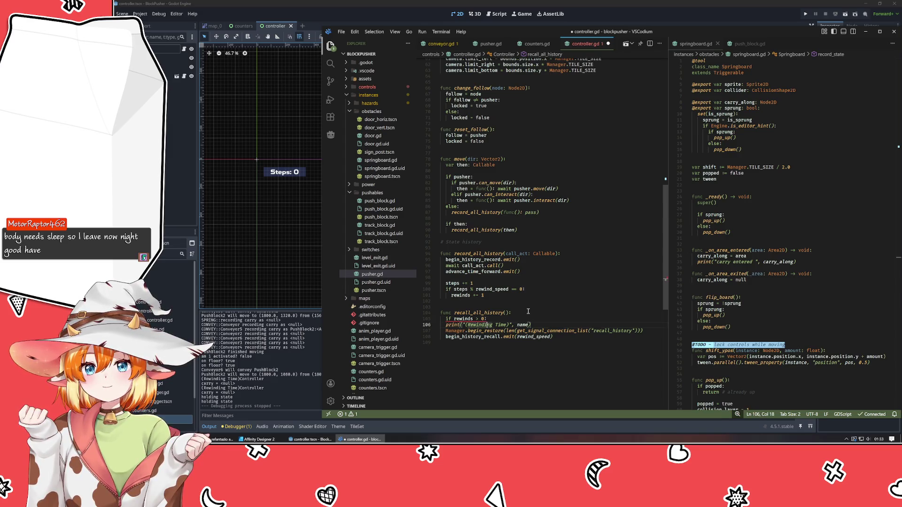
{"action": "key", "text": "shift+Down"}
{"action": "key", "text": "shift+Down"}
{"action": "key", "text": "Tab"}
{"action": "key", "text": "Up"}
{"action": "key", "text": "Up"}
{"action": "key", "text": "Up"}
{"action": "key", "text": "Down"}
{"action": "key", "text": "Return"}
{"action": "type", "text": "rewinds -= 1"}
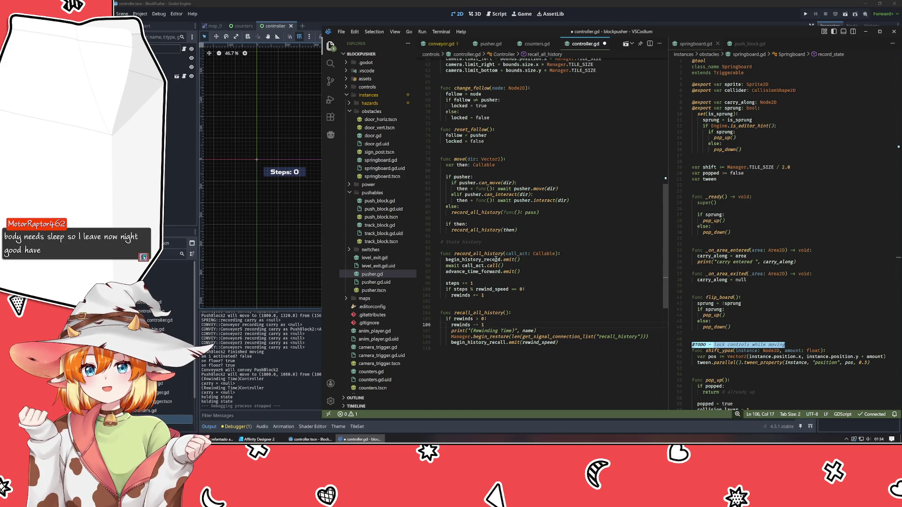
Step: Add a blank line below the signal declarations at the top of controller.gd
{"action": "scroll", "coordinate": [496, 259], "scroll_direction": "up", "scroll_amount": 10}
{"action": "left_click", "coordinate": [562, 102]}
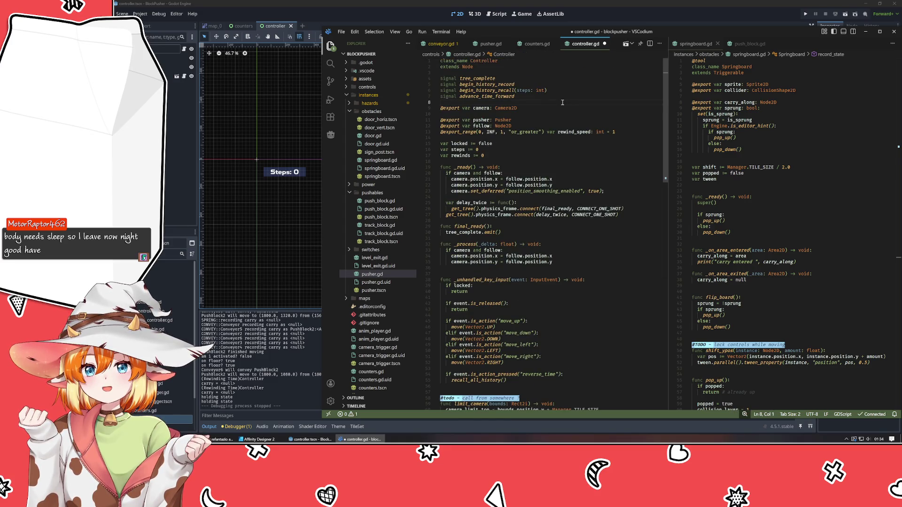
{"action": "key", "text": "Return"}
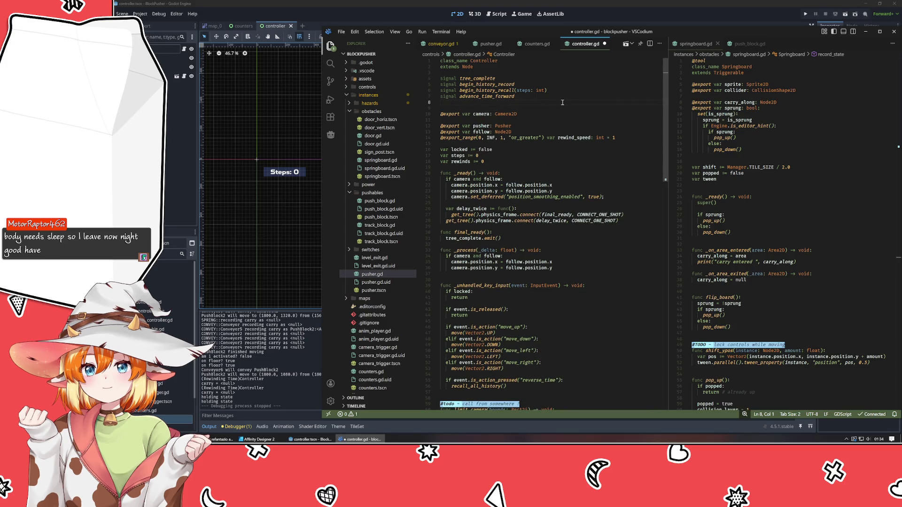
Step: Type the 'signal' keyword on the empty line under advance_time_forward
{"action": "type", "text": "signal"}
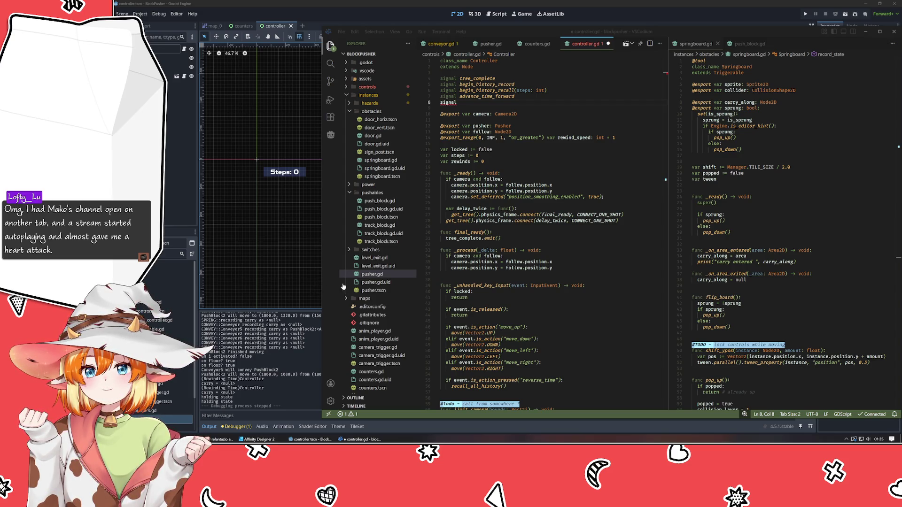
{"action": "left_click", "coordinate": [483, 297]}
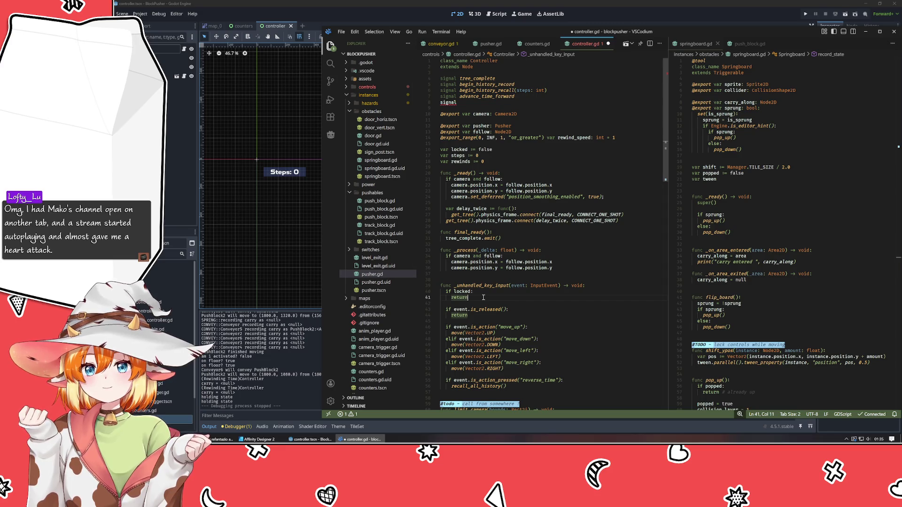
{"action": "left_click", "coordinate": [486, 104]}
{"action": "key", "text": "shift+Home"}
{"action": "key", "text": "BackSpace"}
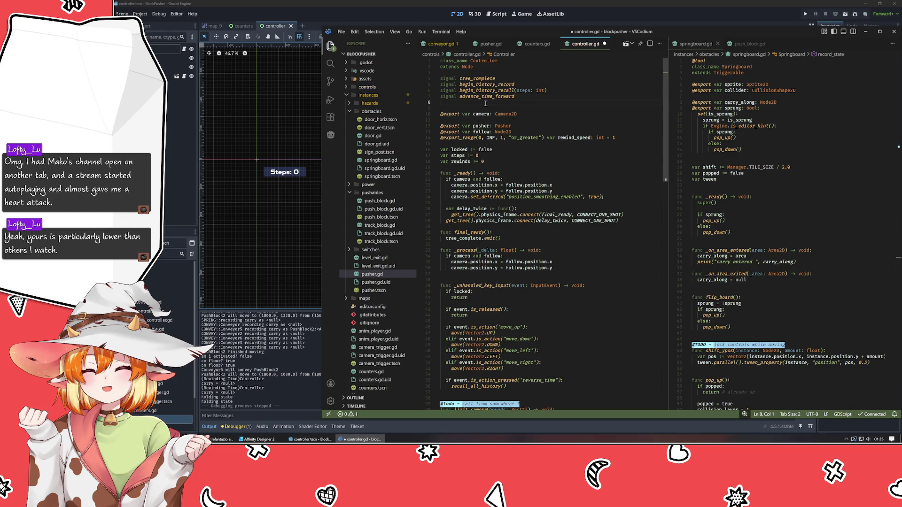
{"action": "scroll", "coordinate": [484, 133], "scroll_direction": "down", "scroll_amount": 10}
{"action": "scroll", "coordinate": [484, 133], "scroll_direction": "down", "scroll_amount": 10}
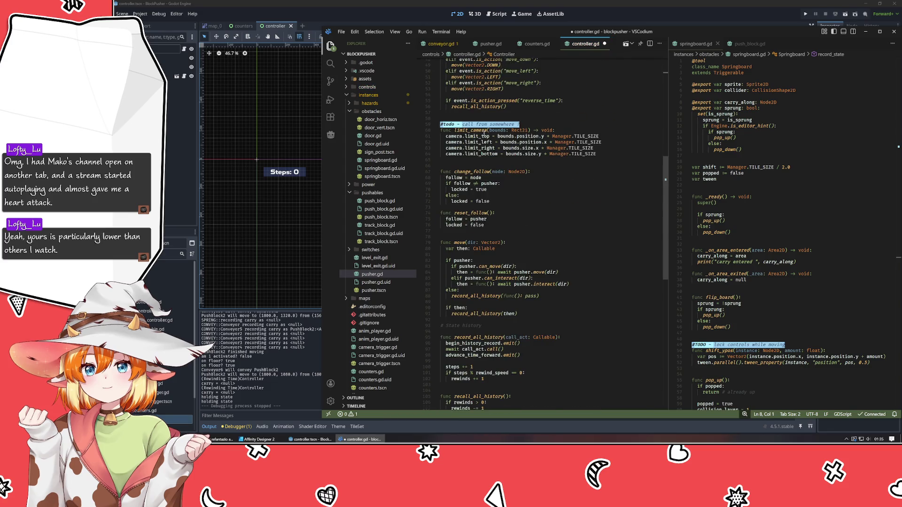
{"action": "mouse_move", "coordinate": [494, 250]}
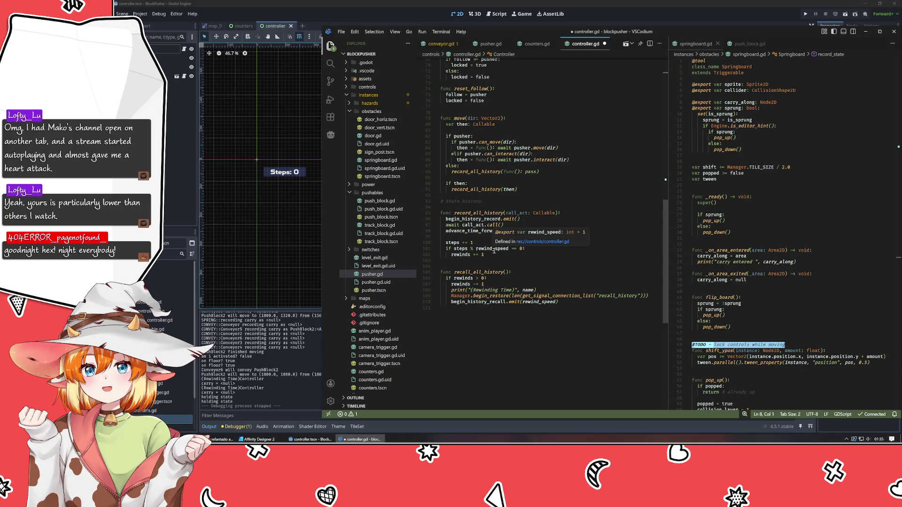
{"action": "scroll", "coordinate": [493, 250], "scroll_direction": "up", "scroll_amount": 12}
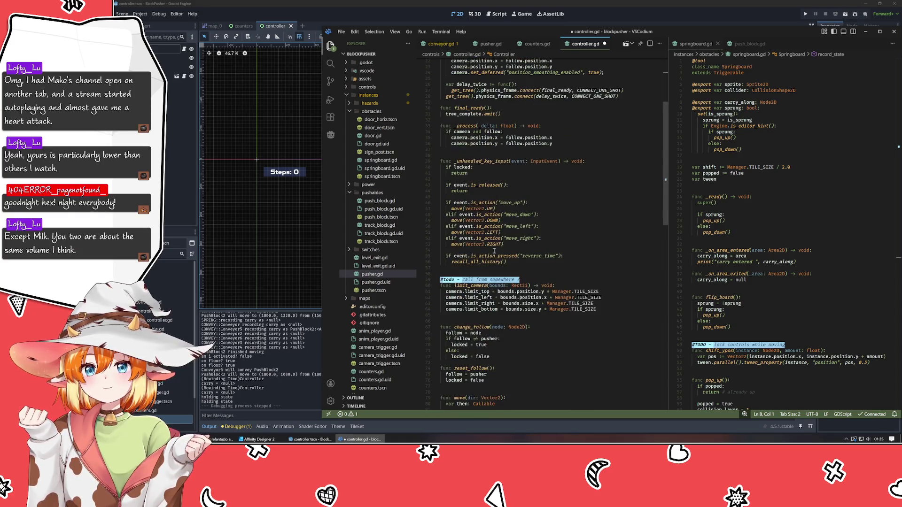
{"action": "scroll", "coordinate": [494, 250], "scroll_direction": "up", "scroll_amount": 5}
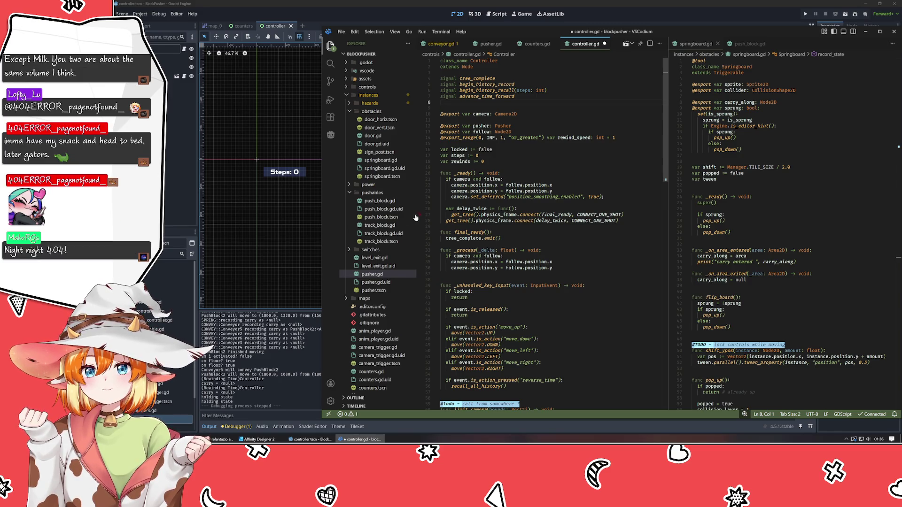
Step: Declare 'signal gain_reversal' and call gain_reversal.emit() after 'rewinds += 1' in record_all_history
{"action": "type", "text": "signal gain_rever"}
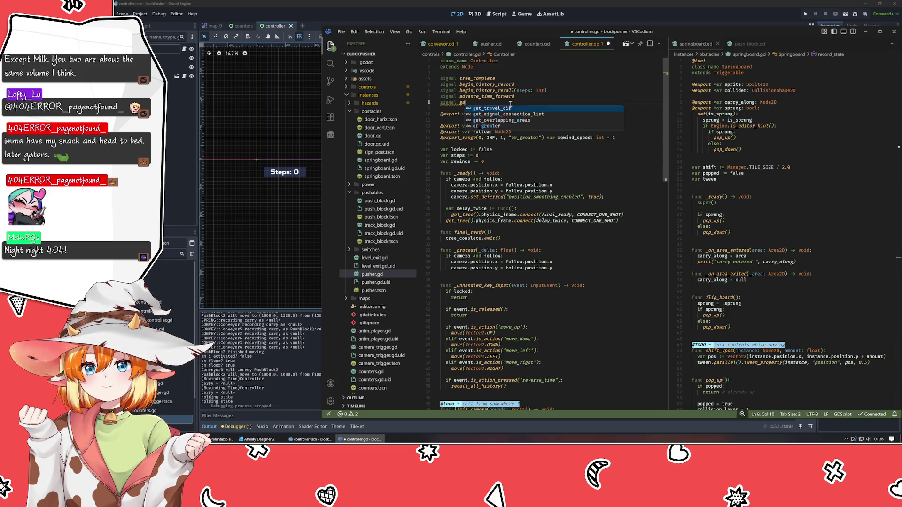
{"action": "type", "text": "sal"}
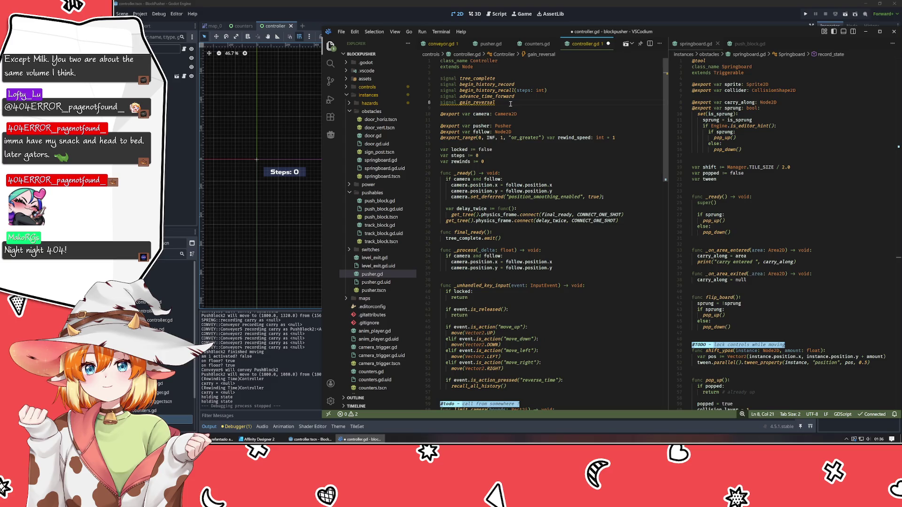
{"action": "scroll", "coordinate": [507, 179], "scroll_direction": "down", "scroll_amount": 20}
{"action": "left_click", "coordinate": [501, 254]}
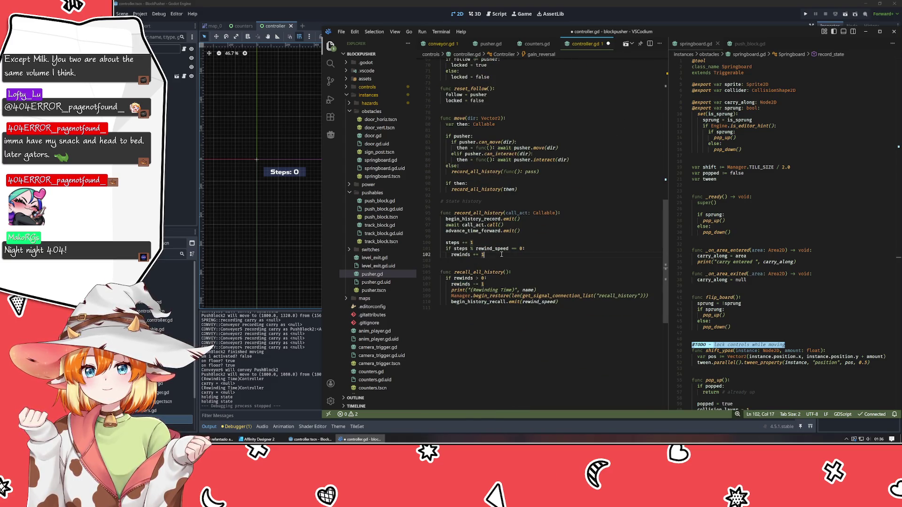
{"action": "key", "text": "Return"}
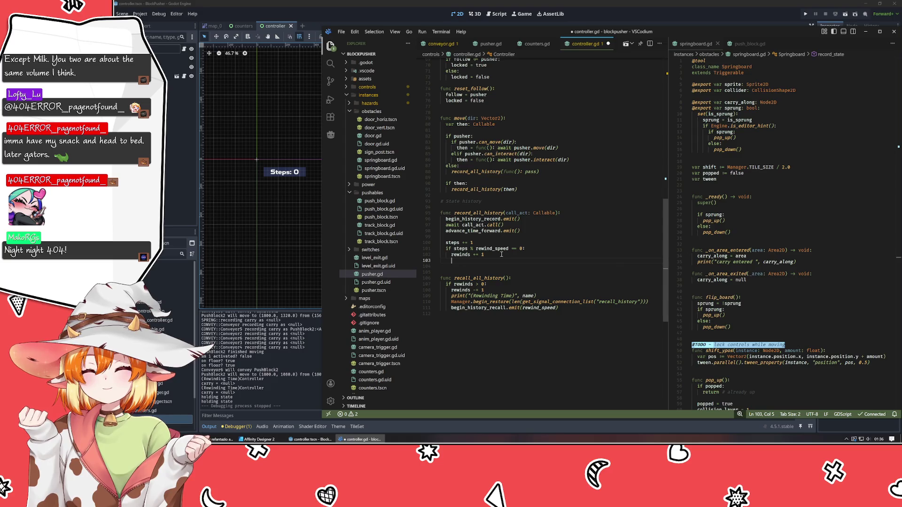
{"action": "type", "text": "gain_reversal.emit"}
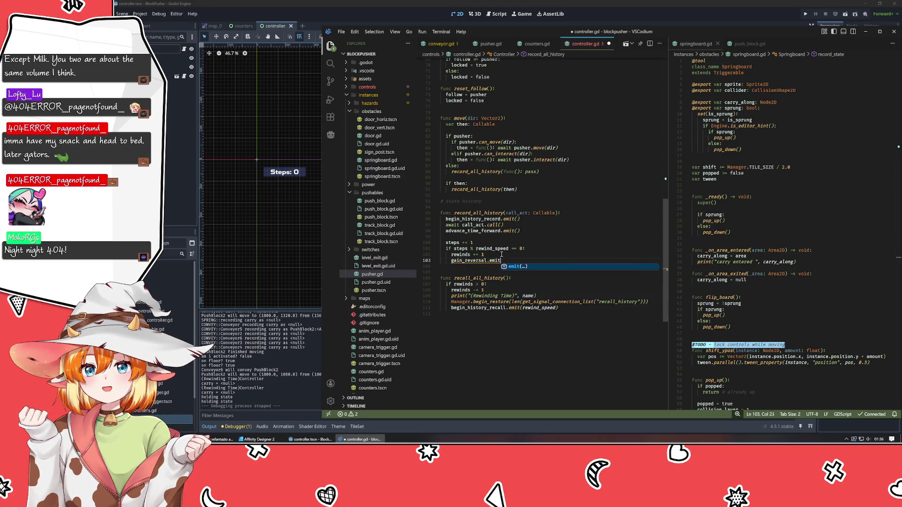
{"action": "key", "text": "Return"}
{"action": "left_click", "coordinate": [489, 265]}
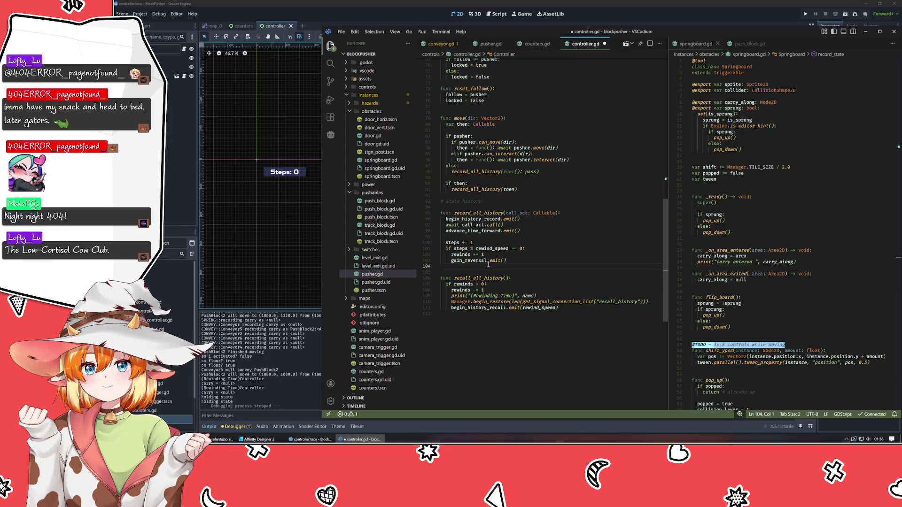
{"action": "left_click", "coordinate": [495, 281]}
{"action": "key", "text": "Up"}
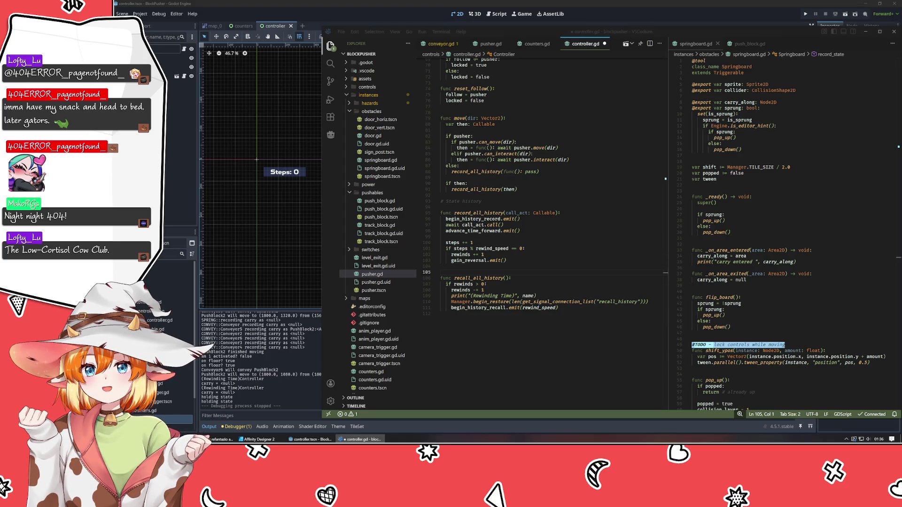
{"action": "left_click", "coordinate": [221, 439]}
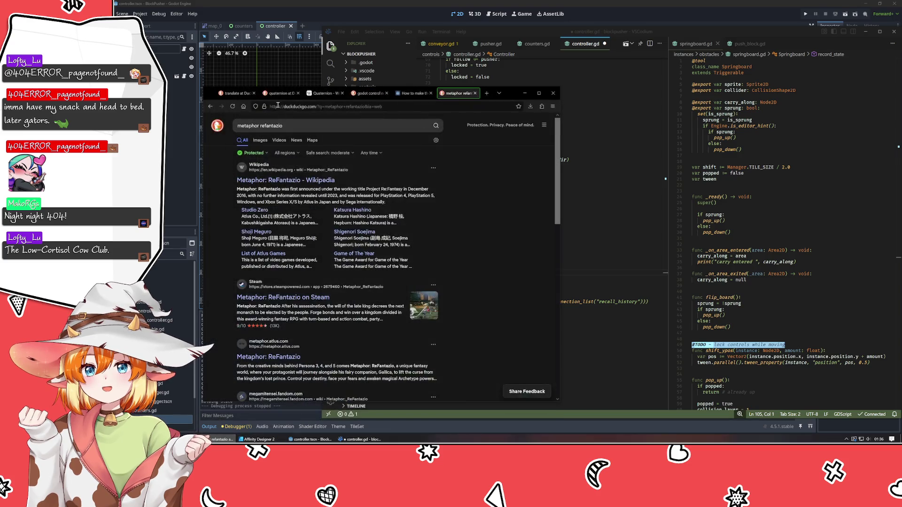
Step: Search DuckDuckGo for 'what is Cortisol', then minimise the browser
{"action": "left_click", "coordinate": [278, 126]}
{"action": "key", "text": "ctrl+a"}
{"action": "type", "text": "what is "}
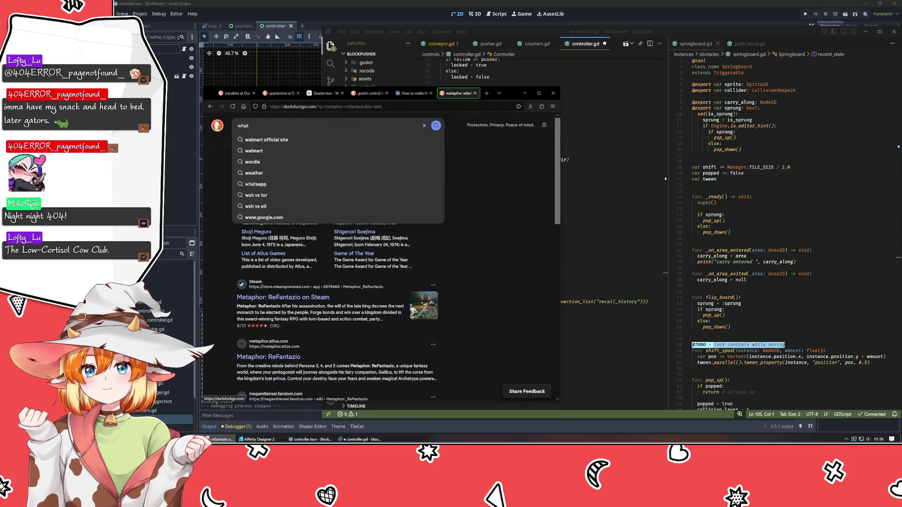
{"action": "type", "text": "Cortisol"}
{"action": "key", "text": "Return"}
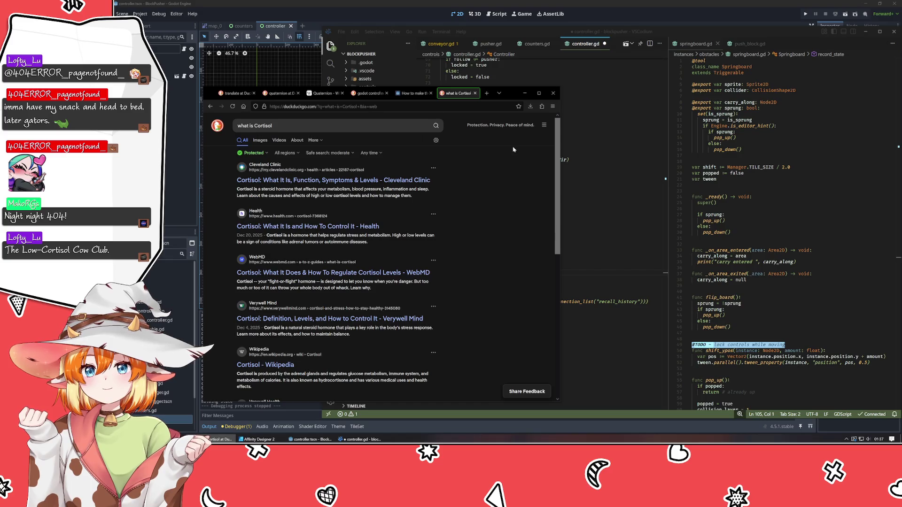
{"action": "left_click", "coordinate": [525, 93]}
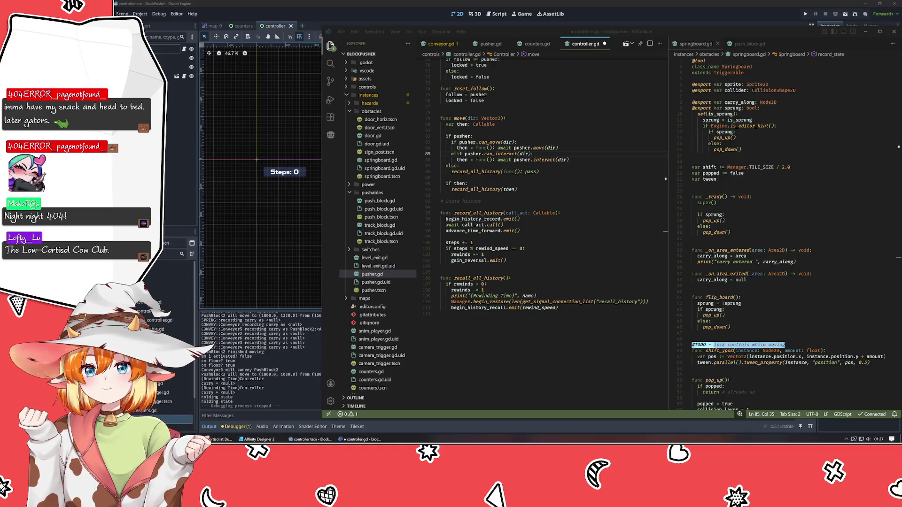
Step: In counters.gd, duplicate the begin_history_recall connect line and retarget the copy to gain_reversal
{"action": "left_click", "coordinate": [529, 308]}
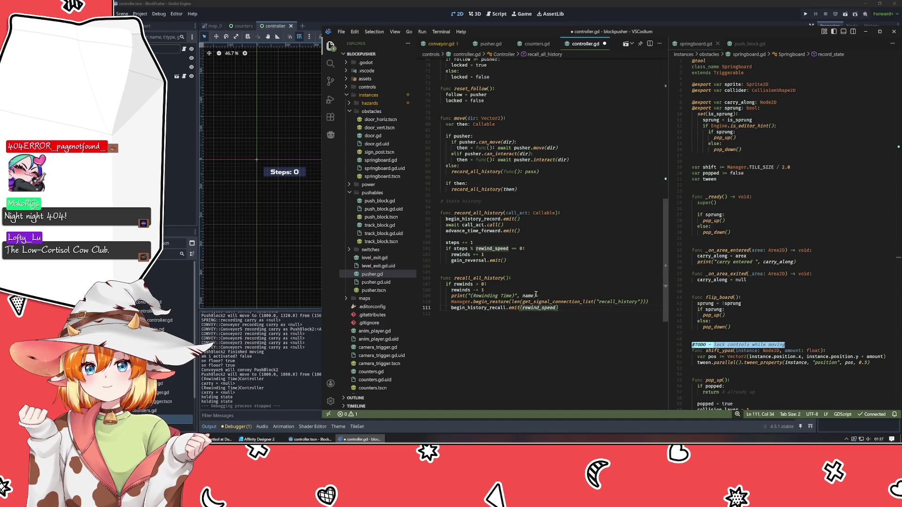
{"action": "left_click", "coordinate": [541, 45]}
{"action": "left_click", "coordinate": [576, 46]}
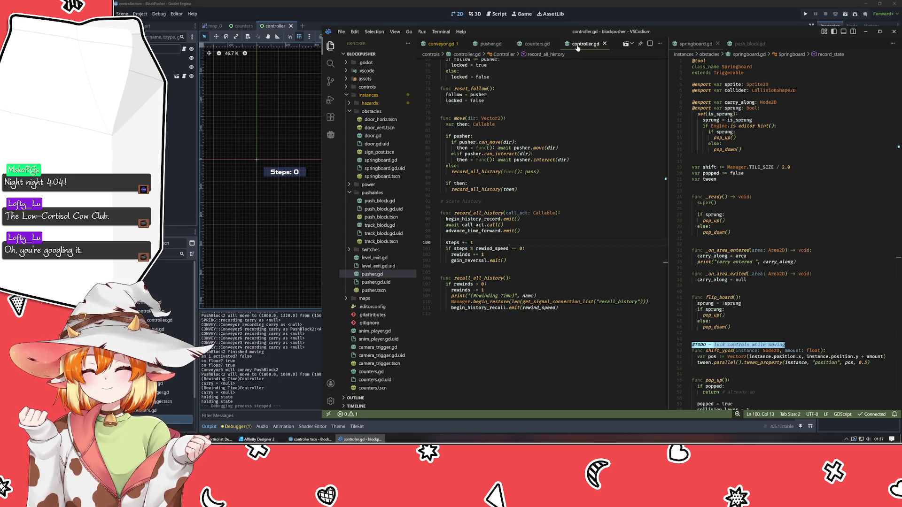
{"action": "left_click", "coordinate": [538, 45]}
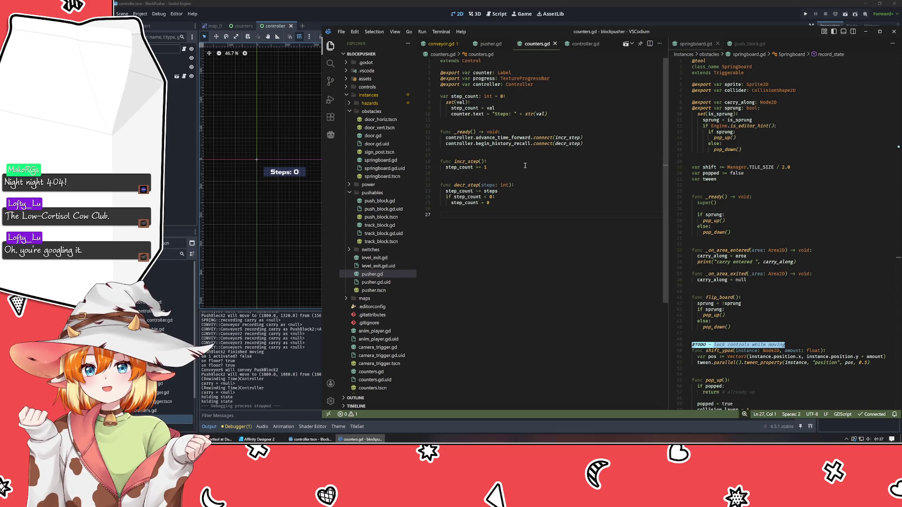
{"action": "left_click", "coordinate": [500, 143]}
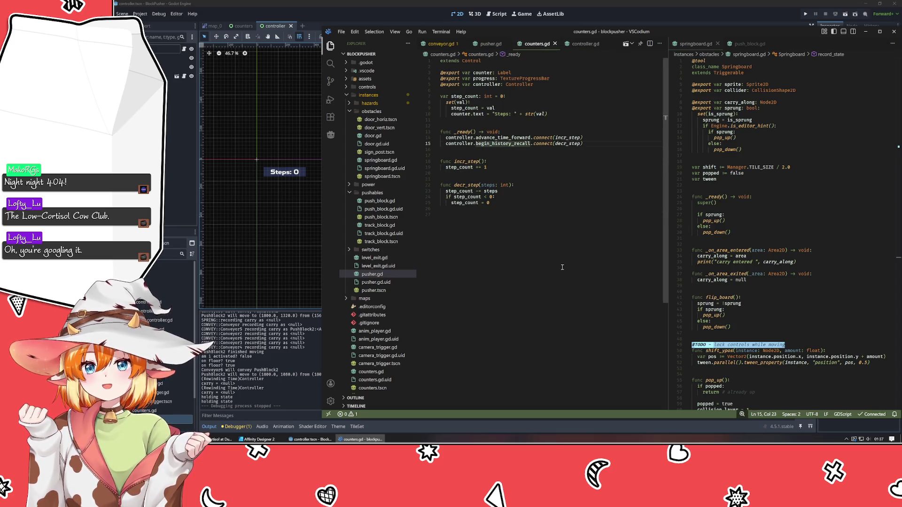
{"action": "key", "text": "shift+alt+Down"}
{"action": "key", "text": "ctrl+BackSpace"}
{"action": "key", "text": "ctrl+Delete"}
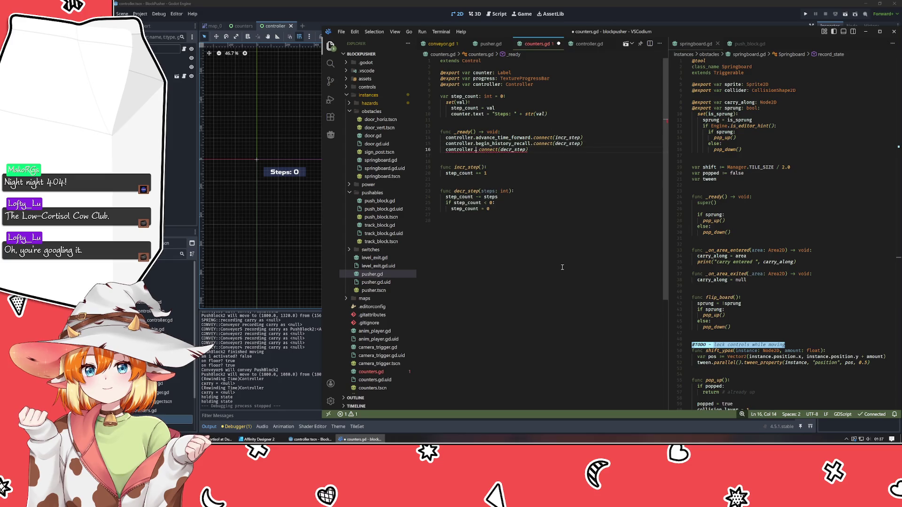
{"action": "type", "text": "gain"}
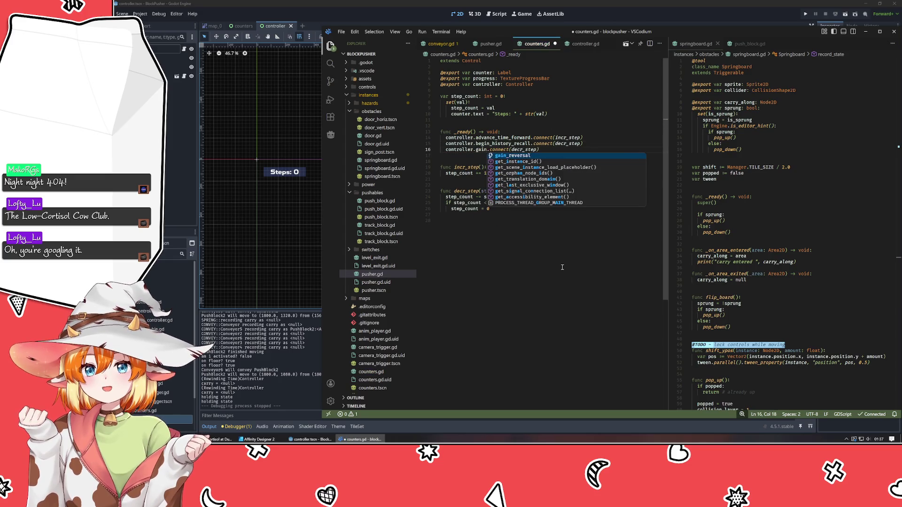
{"action": "key", "text": "Tab"}
Step: Change the new connection's handler name from decr_step to 'incr_'
{"action": "key", "text": "End"}
{"action": "key", "text": "Left"}
{"action": "key", "text": "ctrl+BackSpace"}
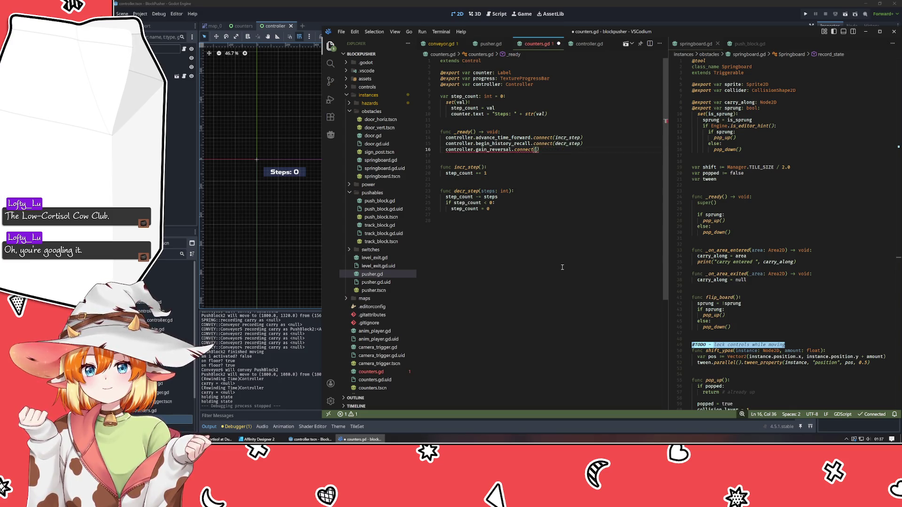
{"action": "type", "text": "power_"}
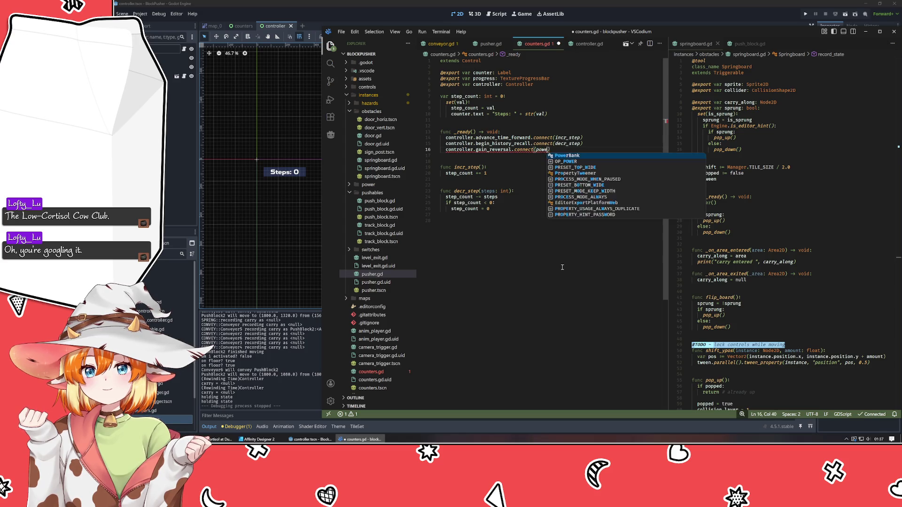
{"action": "type", "text": "gadget"}
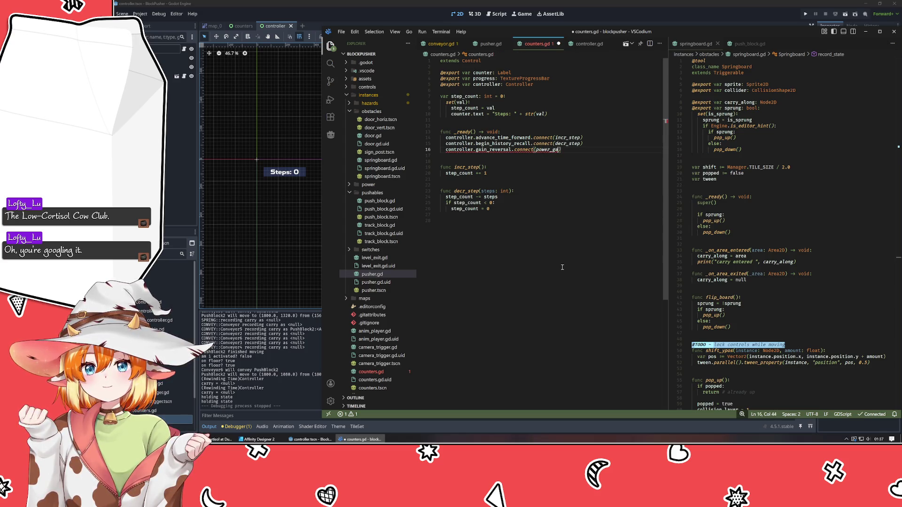
{"action": "double_click", "coordinate": [549, 150]}
{"action": "type", "text": "incr_"}
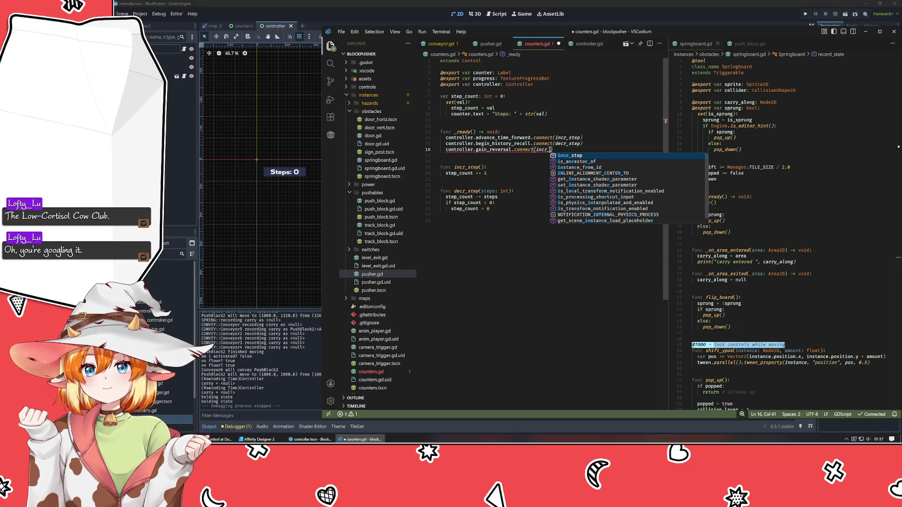
{"action": "left_click", "coordinate": [243, 26]}
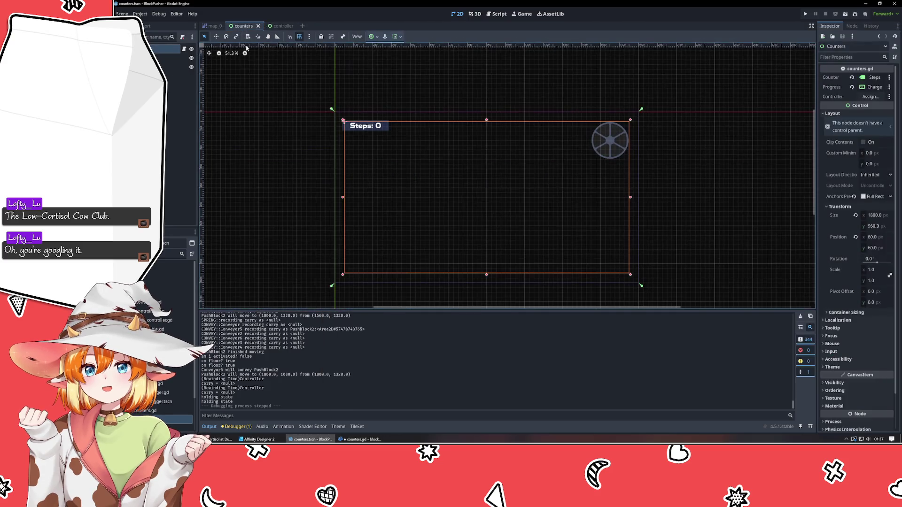
Step: Complete the handler as incr_charge and add an incr_charge() stub containing pass at the file's end
{"action": "left_click", "coordinate": [359, 439]}
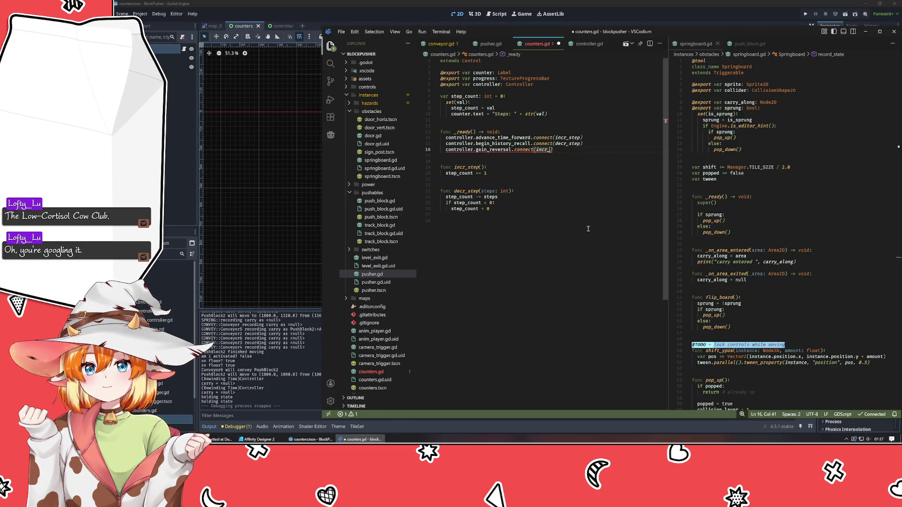
{"action": "type", "text": "charge"}
{"action": "key", "text": "Down"}
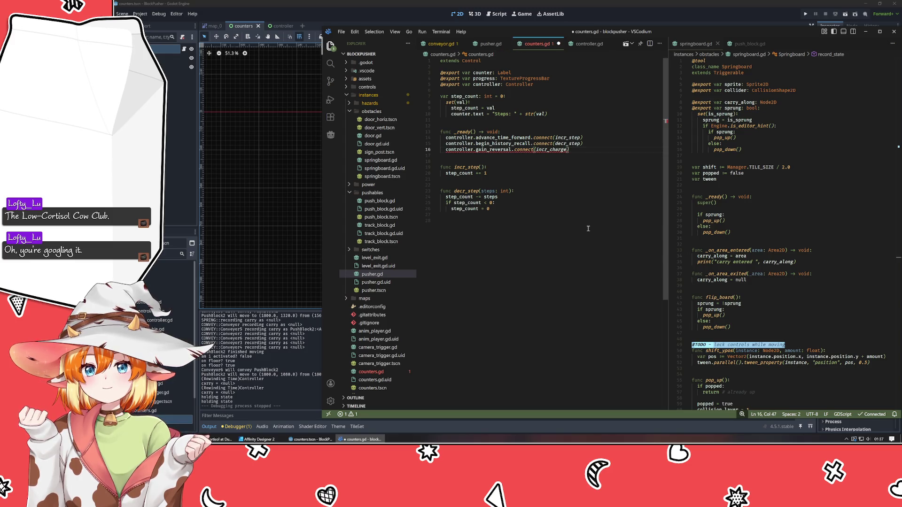
{"action": "left_click", "coordinate": [588, 228]}
{"action": "type", "text": "unc incr_charge():"}
{"action": "key", "text": "Return"}
{"action": "type", "text": "pass"}
{"action": "key", "text": "Return"}
{"action": "type", "text": "}"}
{"action": "key", "text": "Return"}
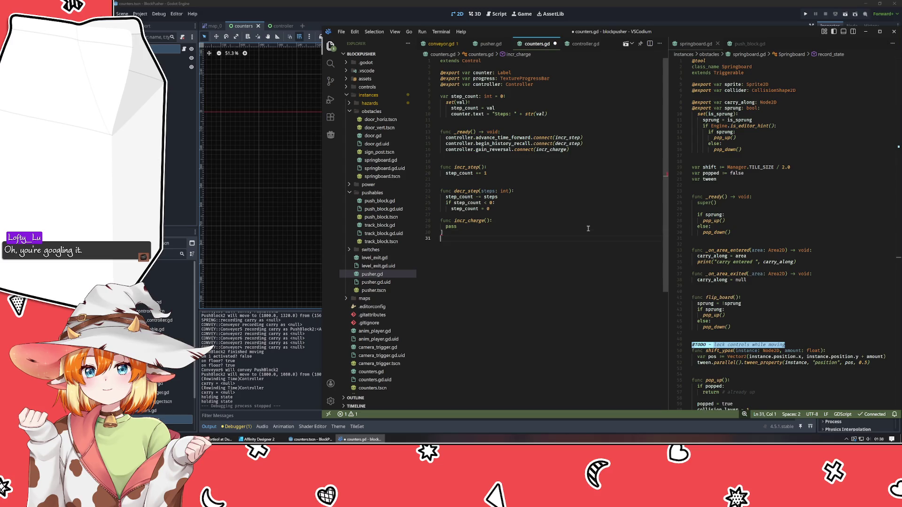
{"action": "type", "text": "func"}
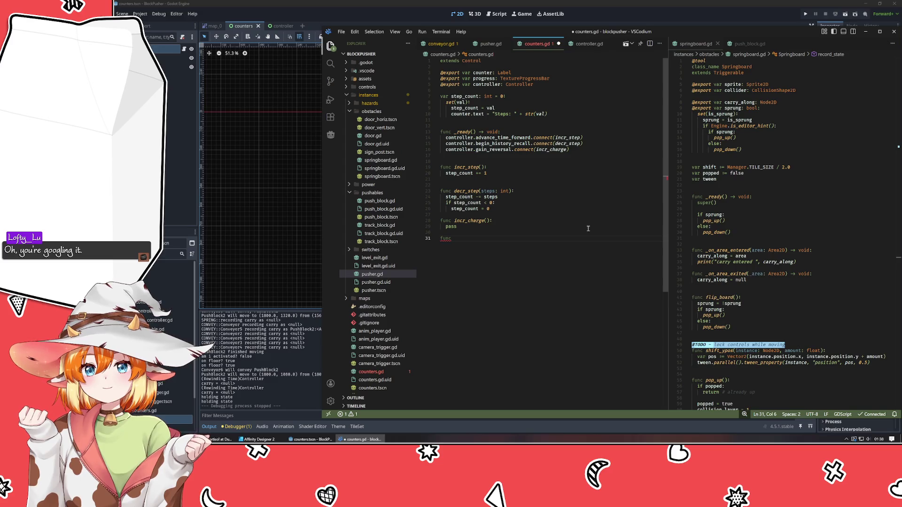
{"action": "key", "text": "BackSpace"}
{"action": "key", "text": "BackSpace"}
{"action": "key", "text": "BackSpace"}
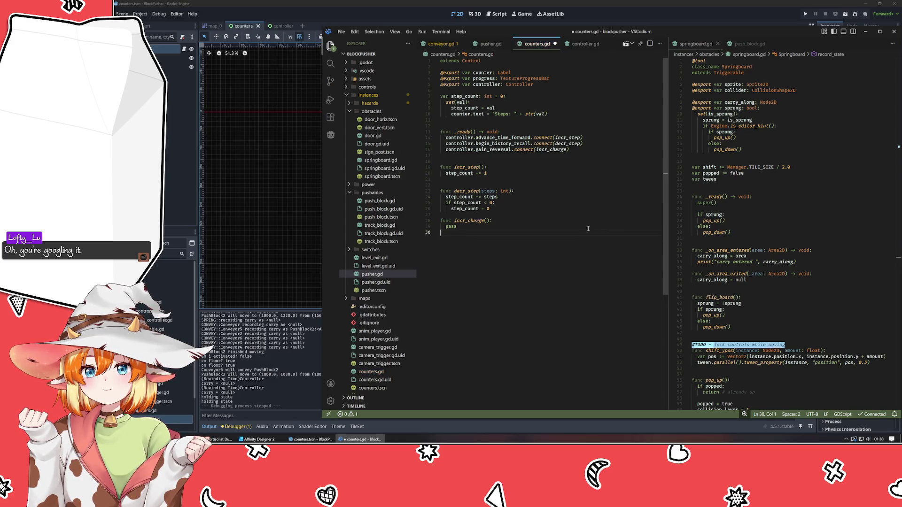
Step: Rename decr_step to decr_all in its definition and connect call, moving that connection below gain_reversal
{"action": "key", "text": "Up"}
{"action": "key", "text": "Up"}
{"action": "key", "text": "Up"}
{"action": "key", "text": "ctrl+shift+Right"}
{"action": "type", "text": "decr_all"}
{"action": "left_click", "coordinate": [568, 143]}
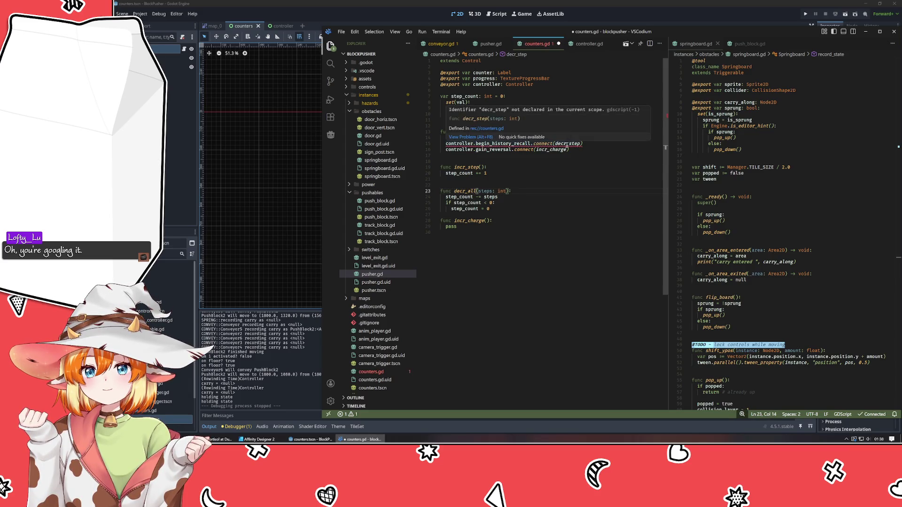
{"action": "key", "text": "ctrl+shift+Right"}
{"action": "type", "text": "all"}
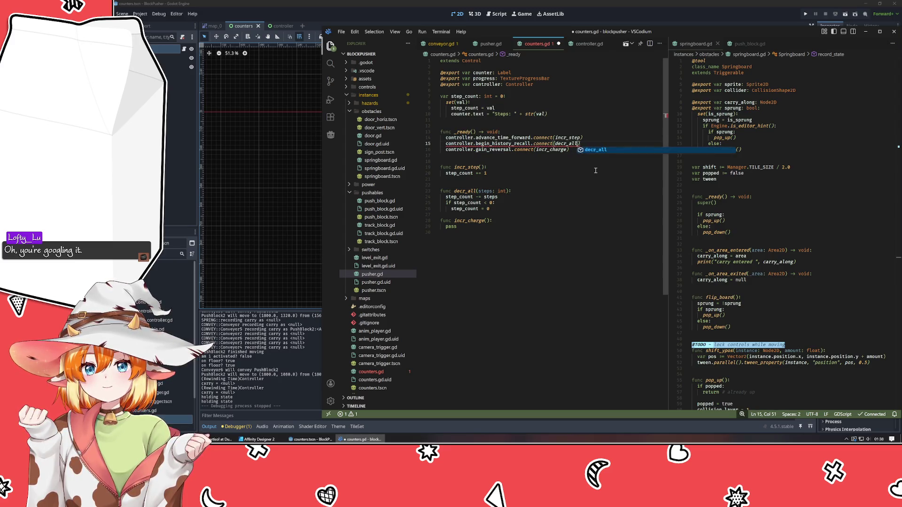
{"action": "key", "text": "alt+Down"}
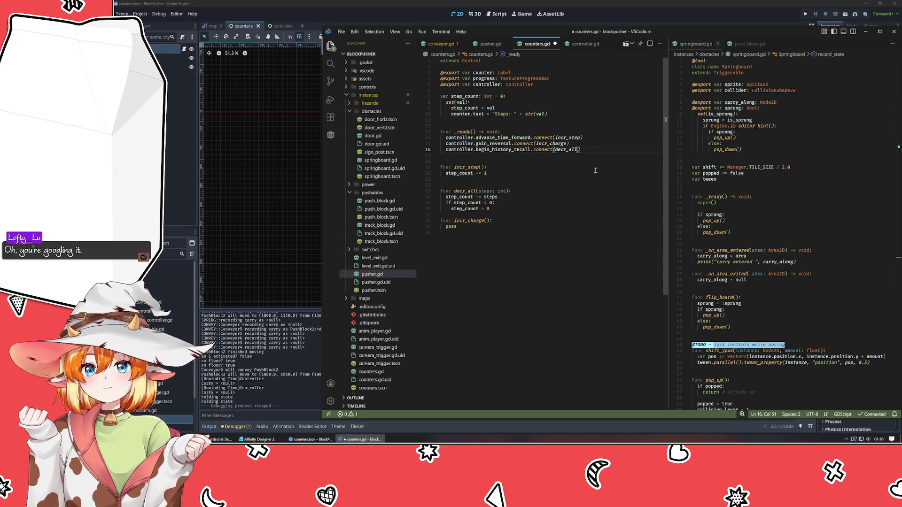
Step: Move the incr_charge function above decr_all
{"action": "key", "text": "Down"}
{"action": "key", "text": "Down"}
{"action": "key", "text": "Down"}
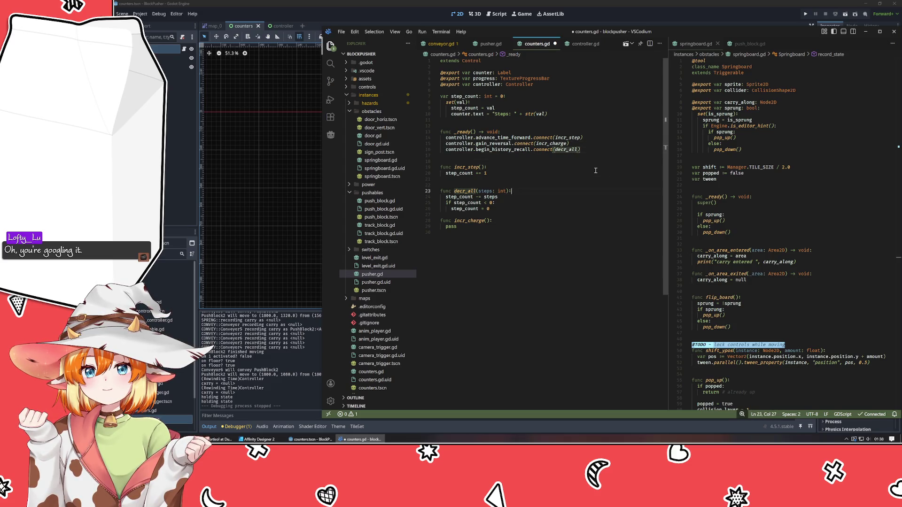
{"action": "key", "text": "Down"}
{"action": "key", "text": "Down"}
{"action": "key", "text": "Down"}
{"action": "key", "text": "shift+Up"}
{"action": "key", "text": "shift+Up"}
{"action": "key", "text": "alt+Up"}
{"action": "key", "text": "alt+Up"}
{"action": "key", "text": "alt+Up"}
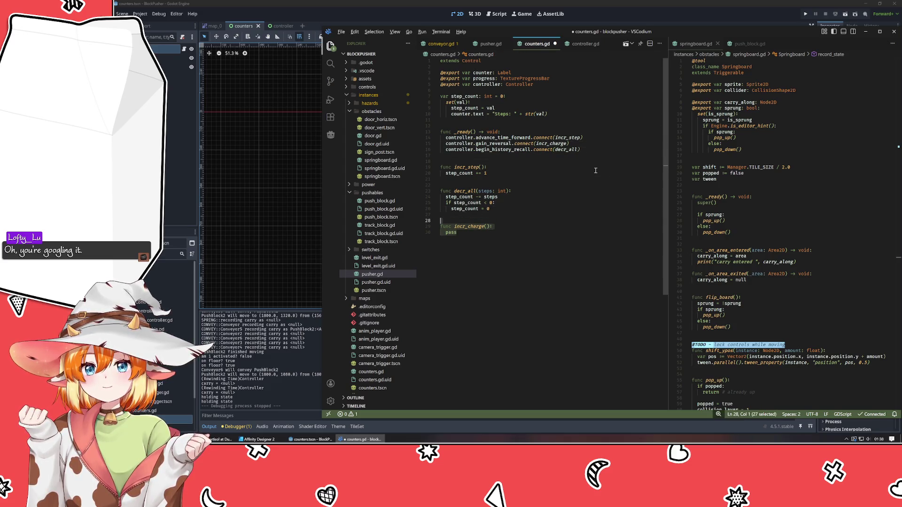
{"action": "key", "text": "alt+Up"}
{"action": "key", "text": "alt+Up"}
{"action": "key", "text": "alt+Up"}
{"action": "key", "text": "Down"}
{"action": "key", "text": "Down"}
{"action": "key", "text": "End"}
{"action": "key", "text": "shift+Home"}
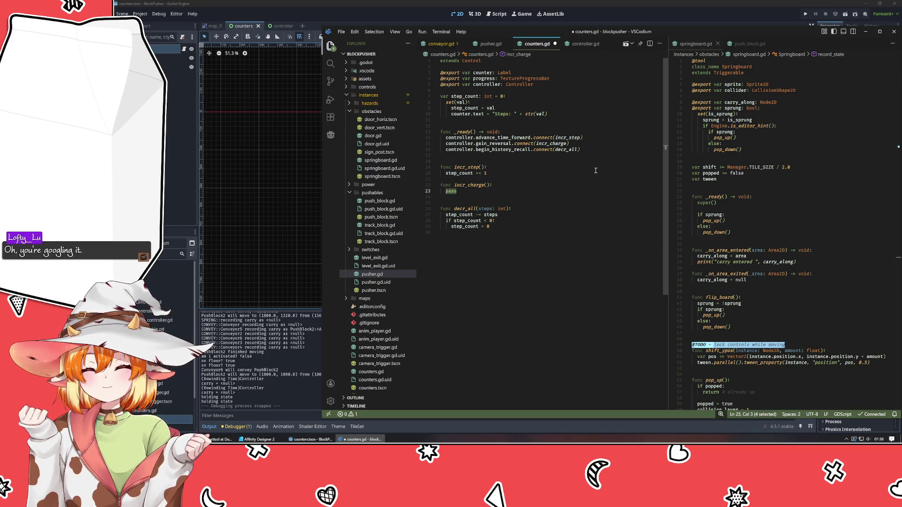
Step: Start a 'var charge_count: int = 0:' declaration below the step_count setter
{"action": "left_click", "coordinate": [507, 120]}
{"action": "key", "text": "Return"}
{"action": "type", "text": "var charge_count"}
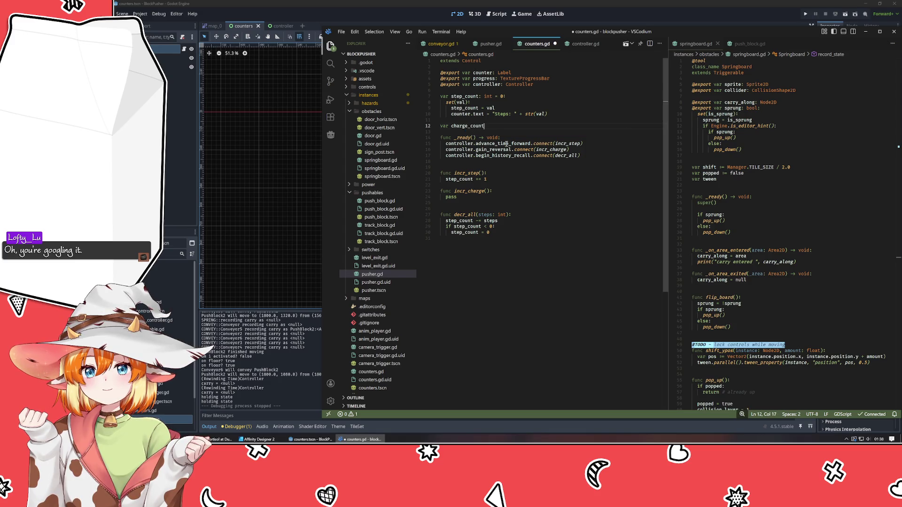
{"action": "type", "text": ": "}
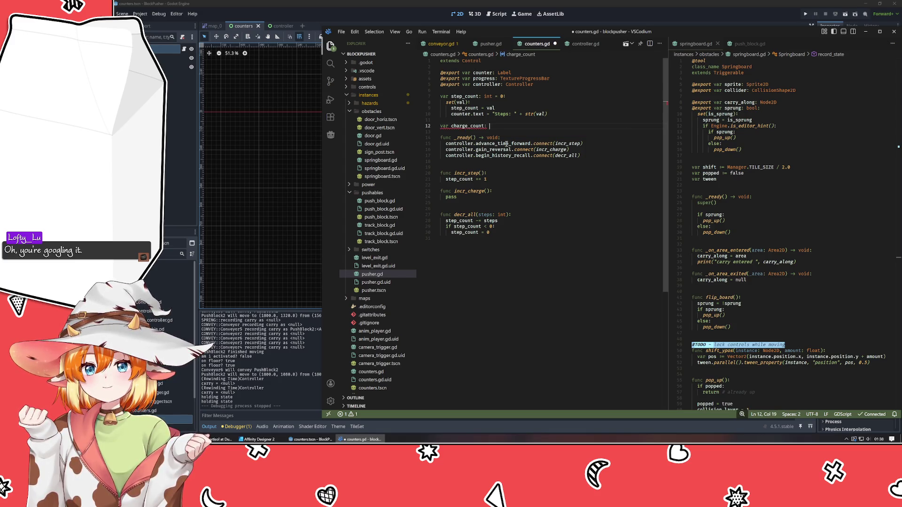
{"action": "type", "text": "int"}
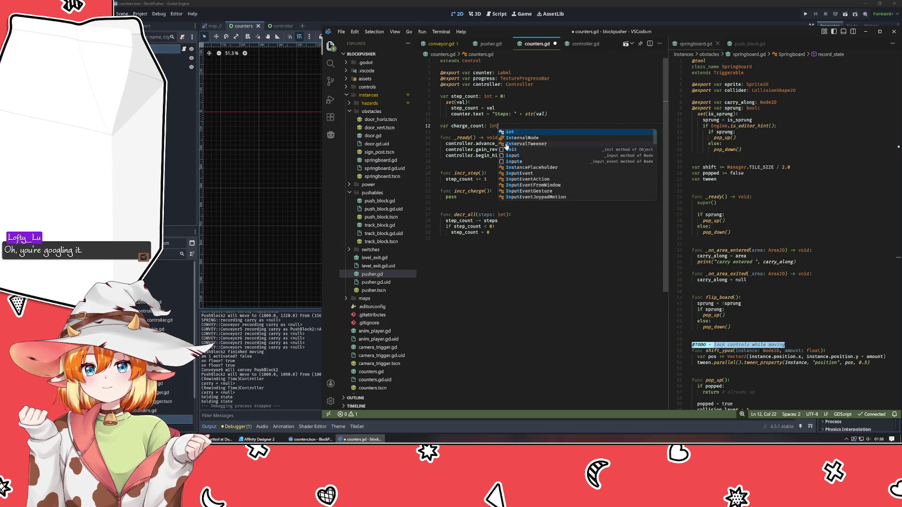
{"action": "type", "text": " = 0:"}
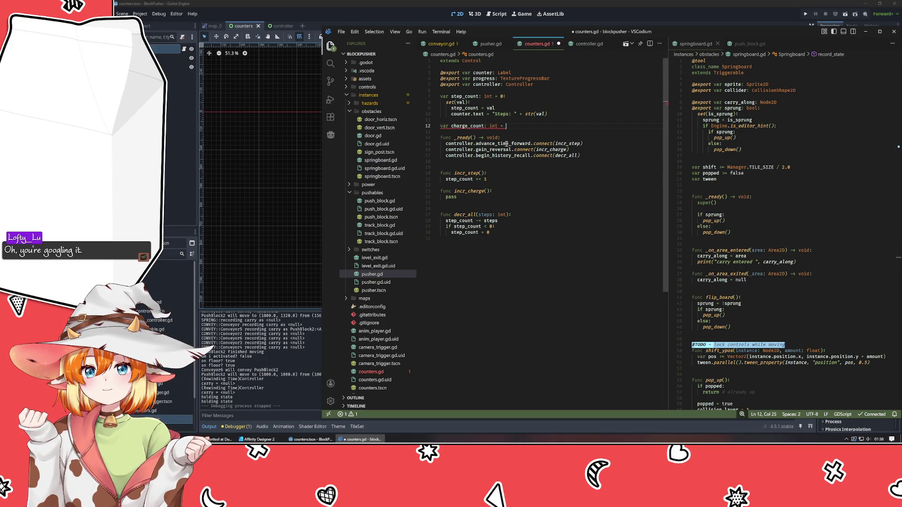
Step: Give charge_count a set(val) setter that assigns charge_count = val, with a #todo note
{"action": "key", "text": "Return"}
{"action": "type", "text": "set(vall)"}
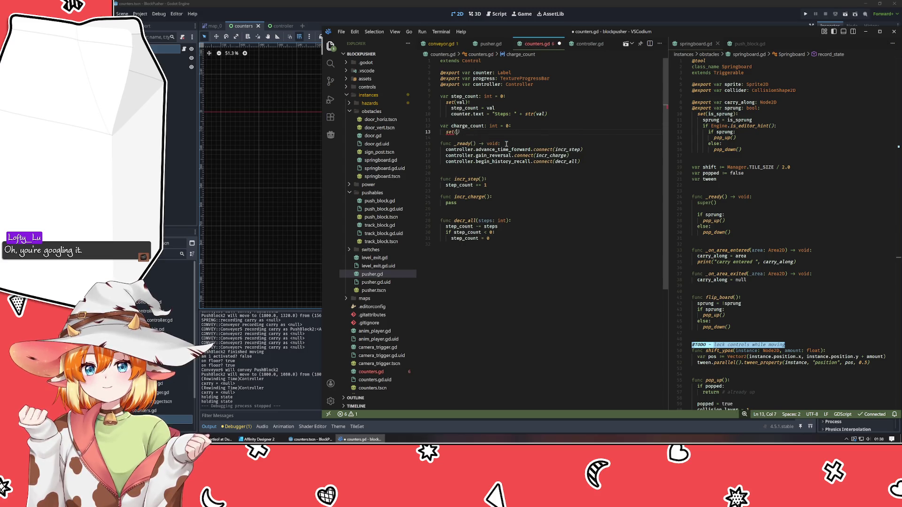
{"action": "key", "text": "Escape"}
{"action": "key", "text": "BackSpace"}
{"action": "key", "text": "BackSpace"}
{"action": "type", "text": "):"}
{"action": "key", "text": "Return"}
{"action": "type", "text": "char"}
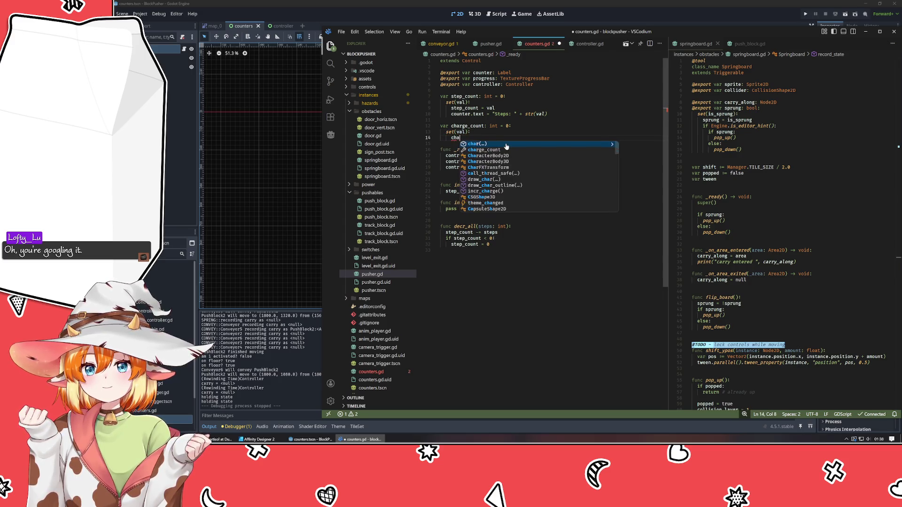
{"action": "key", "text": "Down"}
{"action": "key", "text": "Return"}
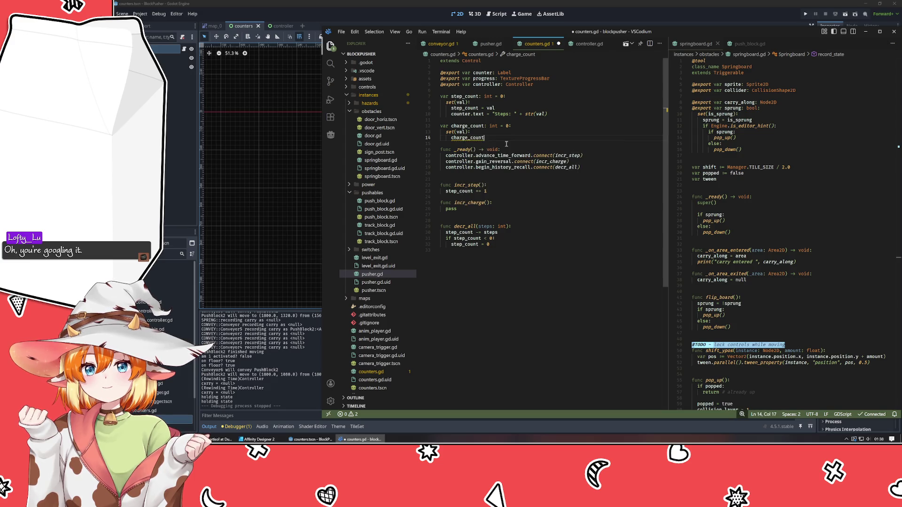
{"action": "type", "text": "= val#todo"}
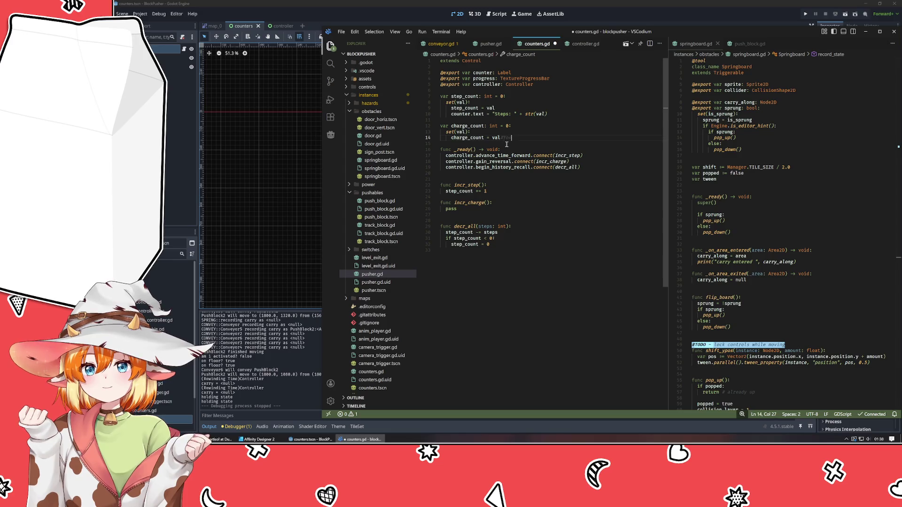
{"action": "key", "text": "Down"}
{"action": "key", "text": "Return"}
Step: Replace the pass in incr_charge with charge_count += 1
{"action": "key", "text": "Down"}
{"action": "key", "text": "Down"}
{"action": "key", "text": "Down"}
{"action": "key", "text": "Down"}
{"action": "key", "text": "Down"}
{"action": "key", "text": "End"}
{"action": "key", "text": "BackSpace"}
{"action": "key", "text": "BackSpace"}
{"action": "key", "text": "BackSpace"}
{"action": "type", "text": "charge"}
{"action": "key", "text": "Tab"}
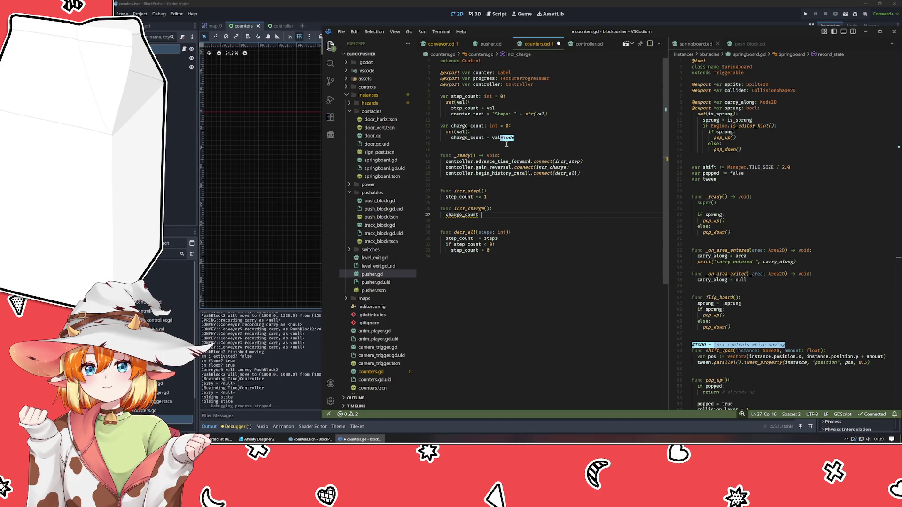
{"action": "type", "text": "1"}
Step: Add charge_count -= 1 at the top of decr_all
{"action": "key", "text": "Down"}
{"action": "key", "text": "Down"}
{"action": "key", "text": "Down"}
{"action": "key", "text": "Return"}
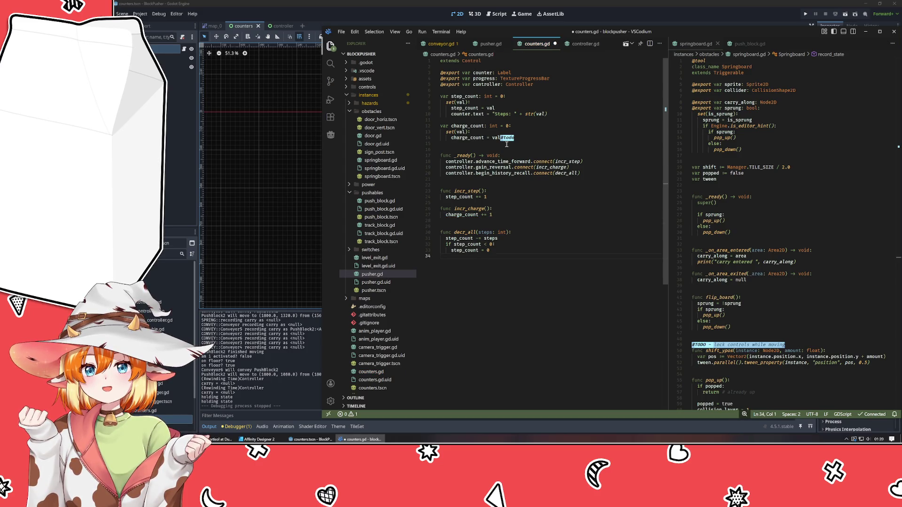
{"action": "key", "text": "Up"}
{"action": "key", "text": "Up"}
{"action": "key", "text": "Up"}
{"action": "key", "text": "End"}
{"action": "key", "text": "Return"}
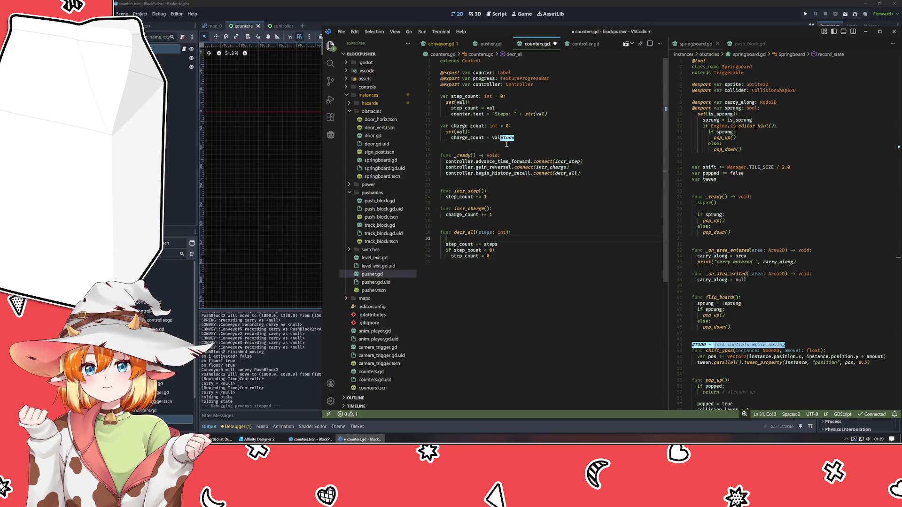
{"action": "type", "text": "charge_count "}
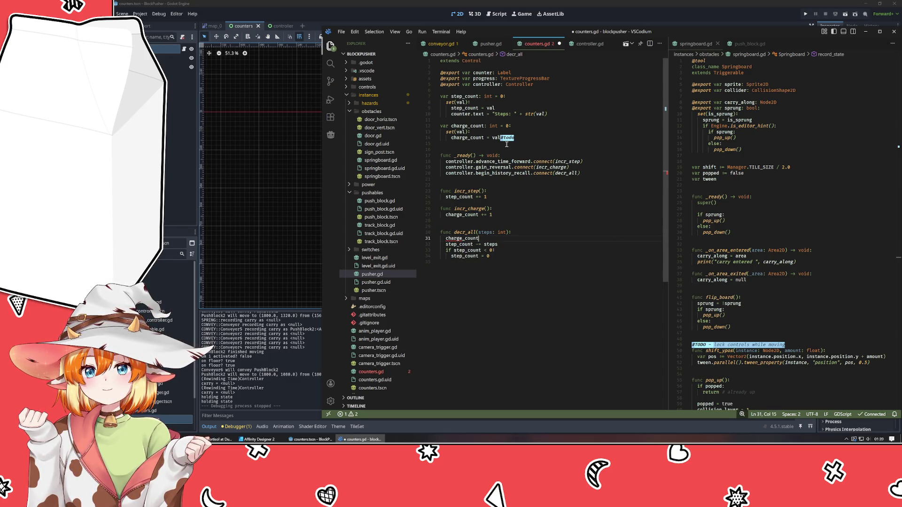
{"action": "type", "text": "-= 1"}
Step: Move the #todo comment onto its own line with an empty setter line above it
{"action": "left_click", "coordinate": [500, 138]}
{"action": "key", "text": "Return"}
{"action": "key", "text": "Up"}
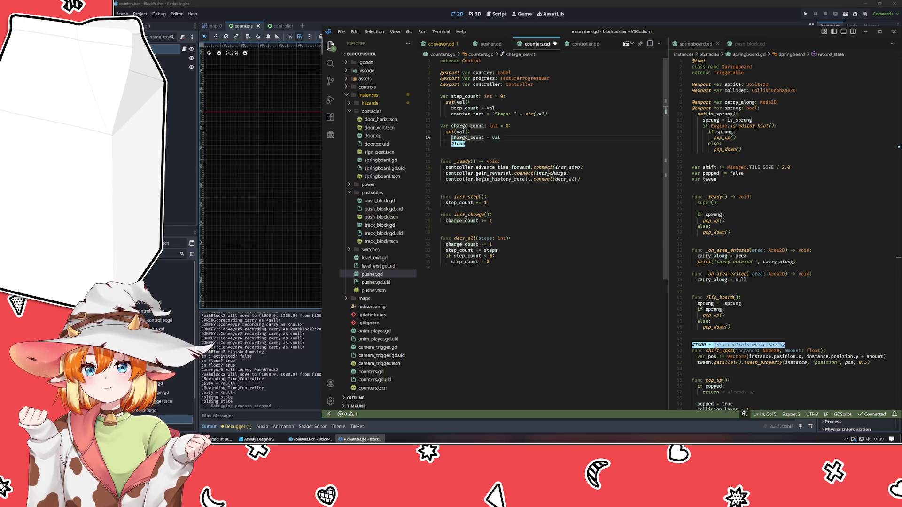
{"action": "key", "text": "ctrl+Return"}
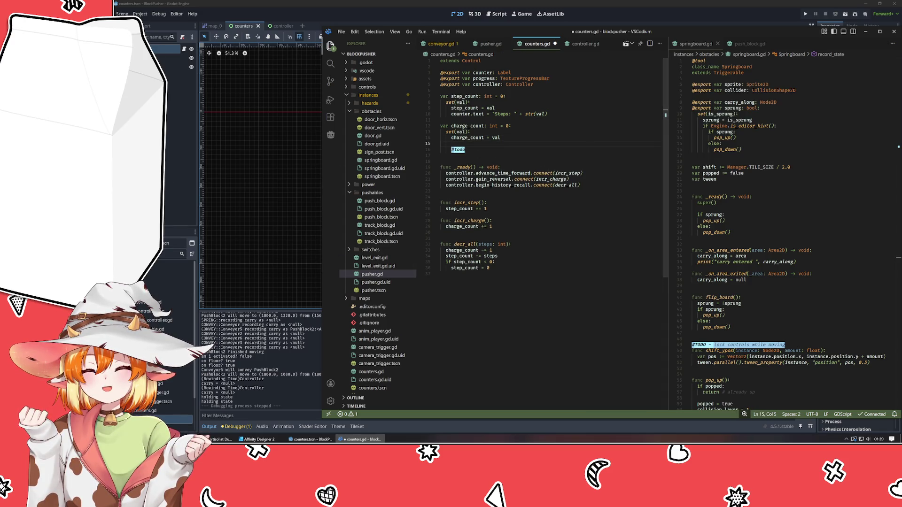
{"action": "left_click", "coordinate": [270, 236]}
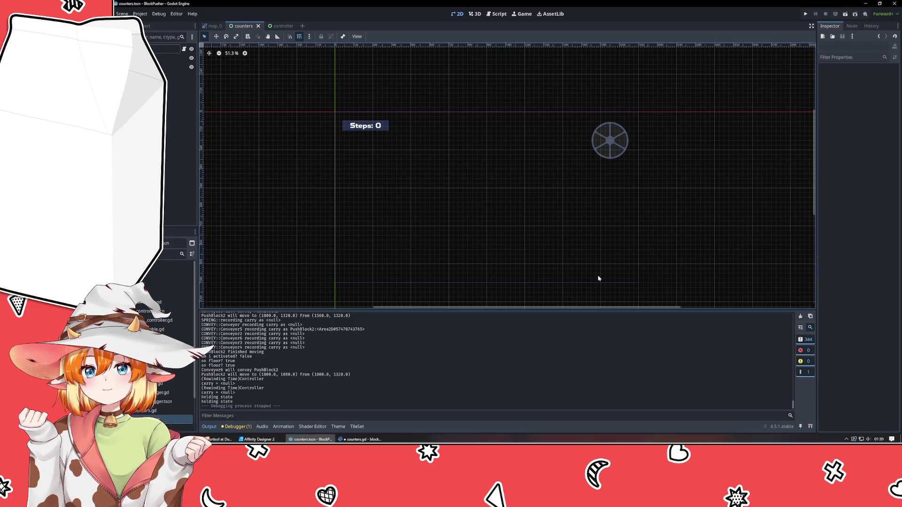
Step: Begin a progress.value line in the charge_count setter
{"action": "key", "text": "alt+Tab"}
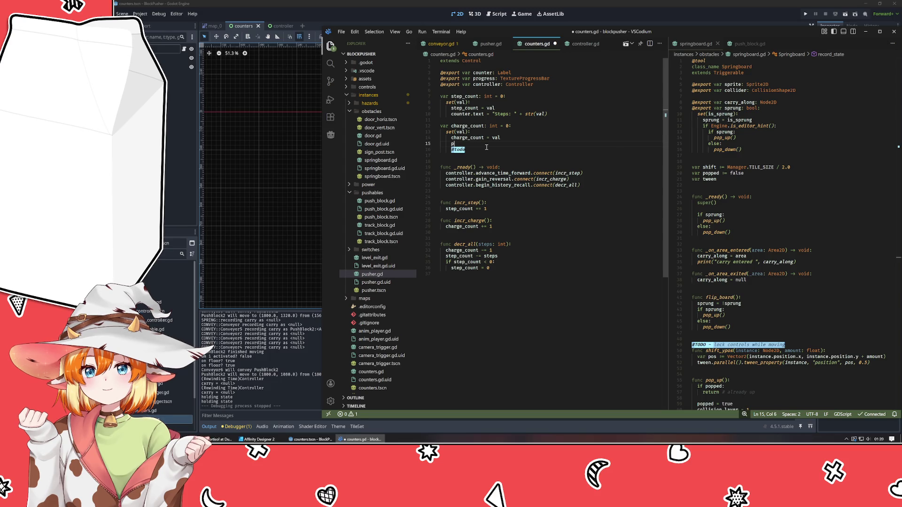
{"action": "type", "text": "rog"}
{"action": "key", "text": "Tab"}
{"action": "type", "text": "."}
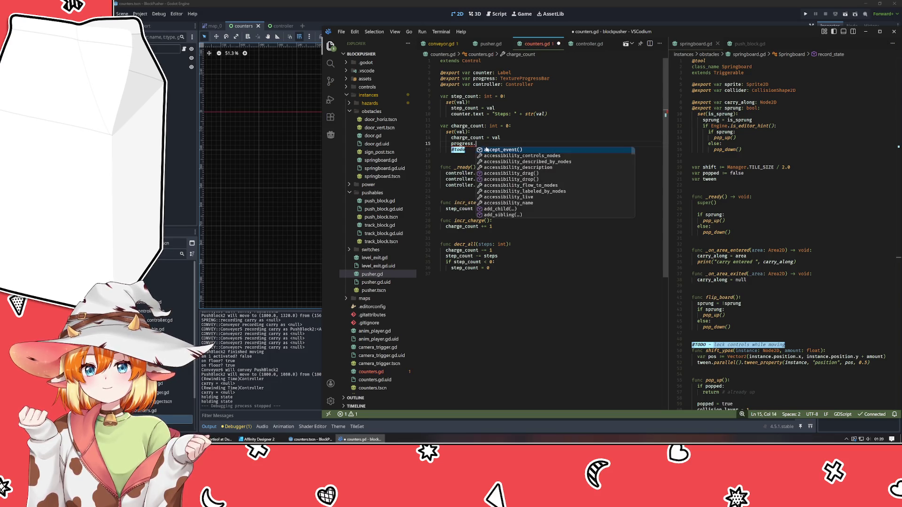
{"action": "type", "text": "va"}
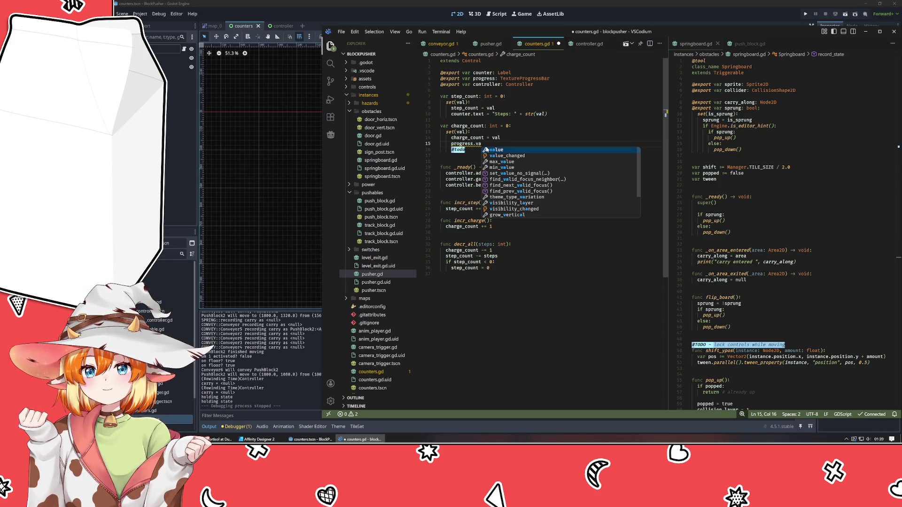
{"action": "key", "text": "Tab"}
Step: Open the TextureProgressBar class documentation from the script
{"action": "left_click", "coordinate": [486, 147]}
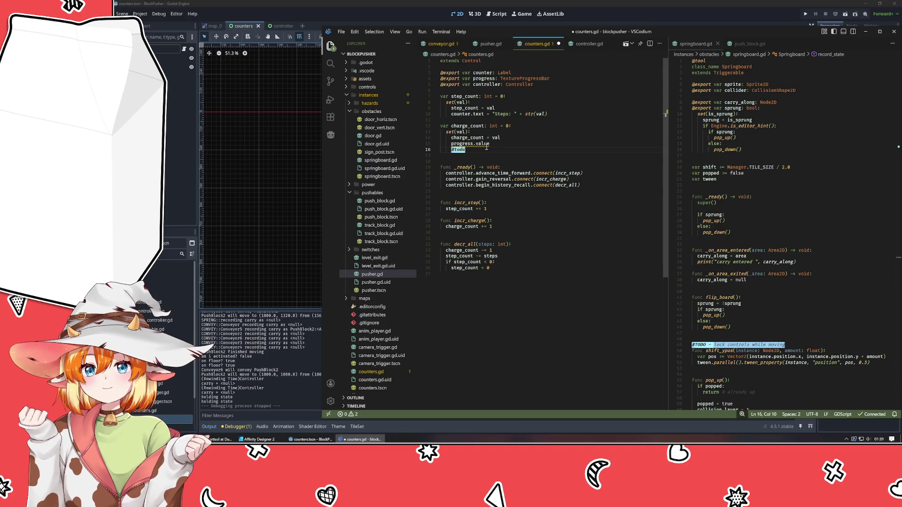
{"action": "left_click", "coordinate": [484, 143]}
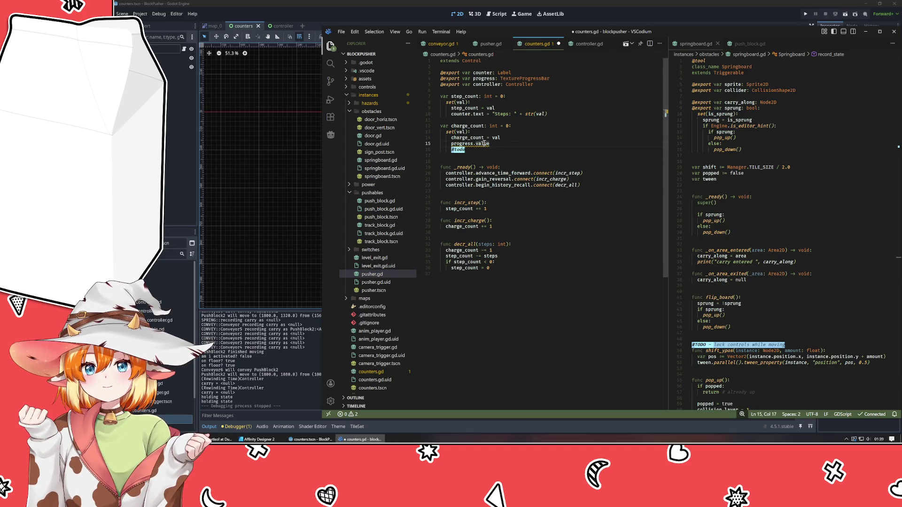
{"action": "left_click", "coordinate": [525, 77], "text": "ctrl"}
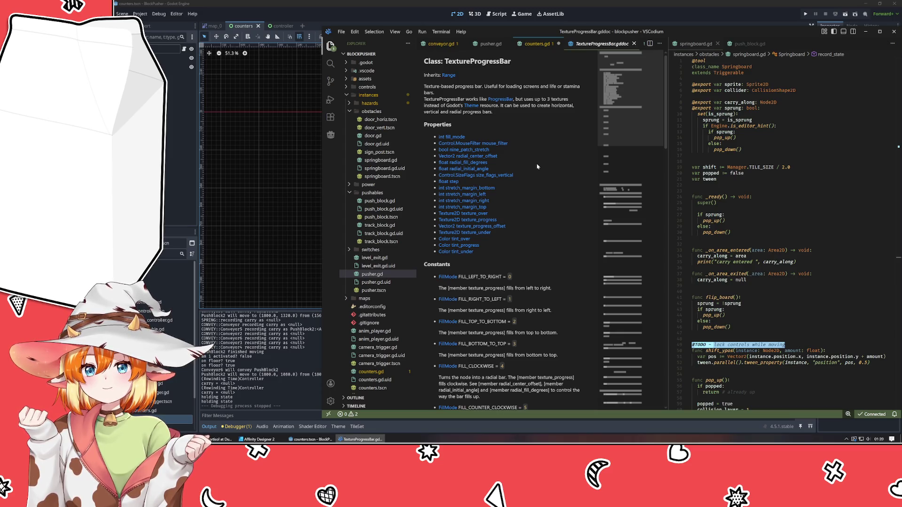
{"action": "scroll", "coordinate": [537, 166], "scroll_direction": "down", "scroll_amount": 5}
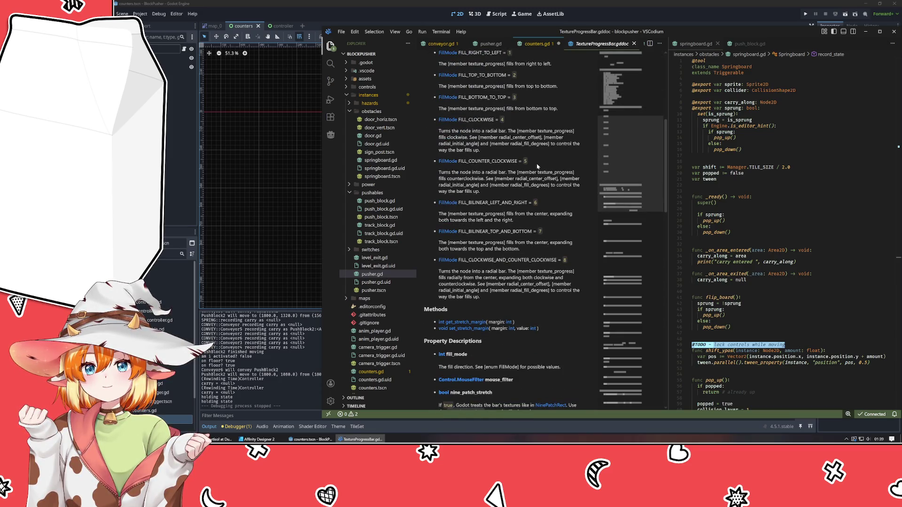
{"action": "scroll", "coordinate": [537, 166], "scroll_direction": "down", "scroll_amount": 3}
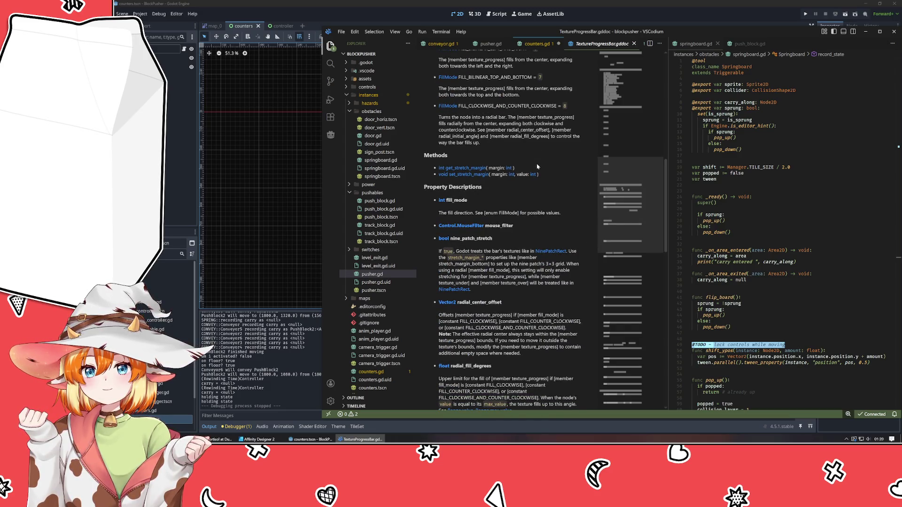
{"action": "scroll", "coordinate": [537, 166], "scroll_direction": "down", "scroll_amount": 1}
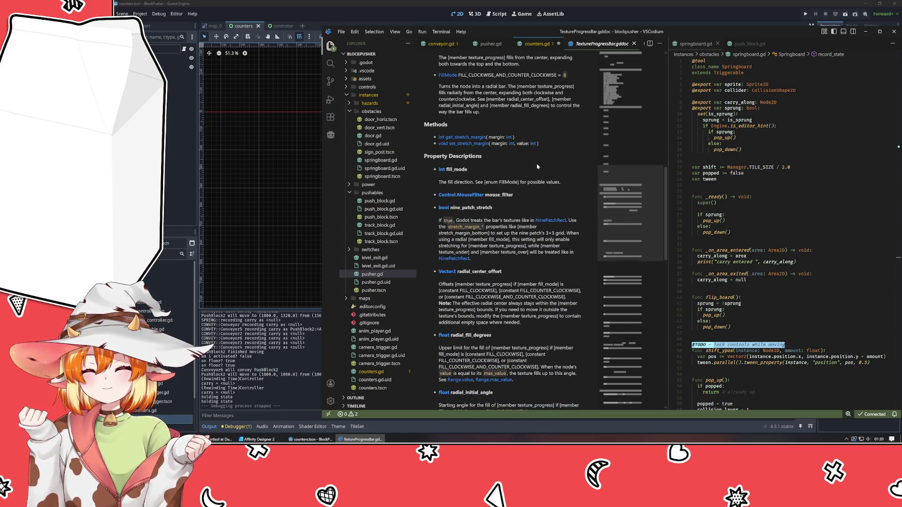
{"action": "scroll", "coordinate": [537, 166], "scroll_direction": "down", "scroll_amount": 4}
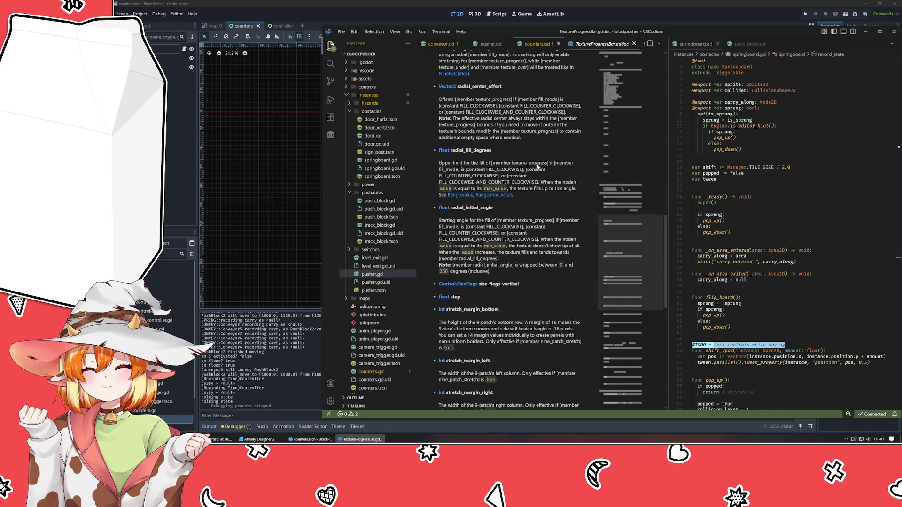
{"action": "scroll", "coordinate": [537, 166], "scroll_direction": "down", "scroll_amount": 3}
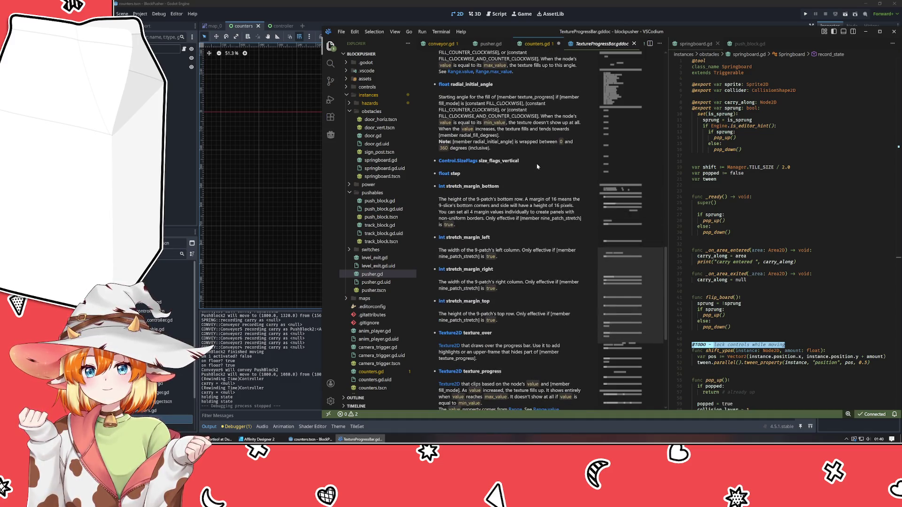
{"action": "scroll", "coordinate": [537, 166], "scroll_direction": "down", "scroll_amount": 7}
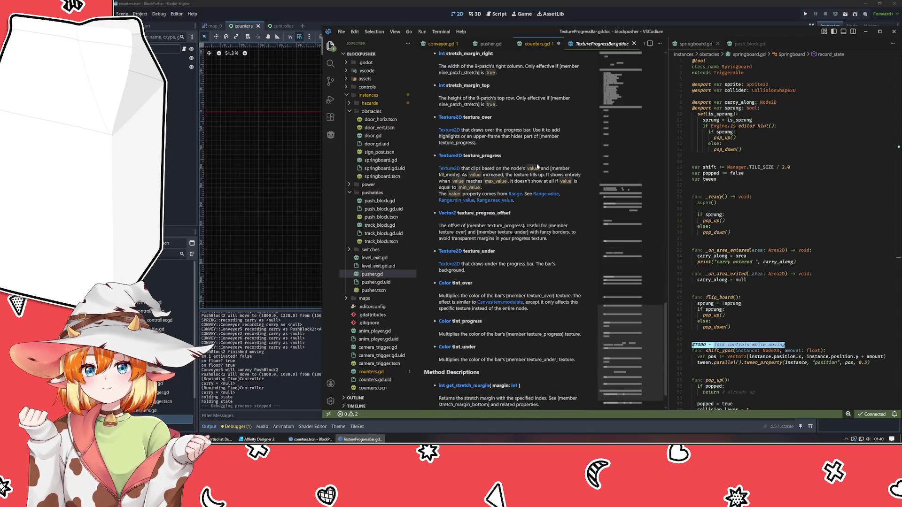
{"action": "scroll", "coordinate": [537, 166], "scroll_direction": "up", "scroll_amount": 6}
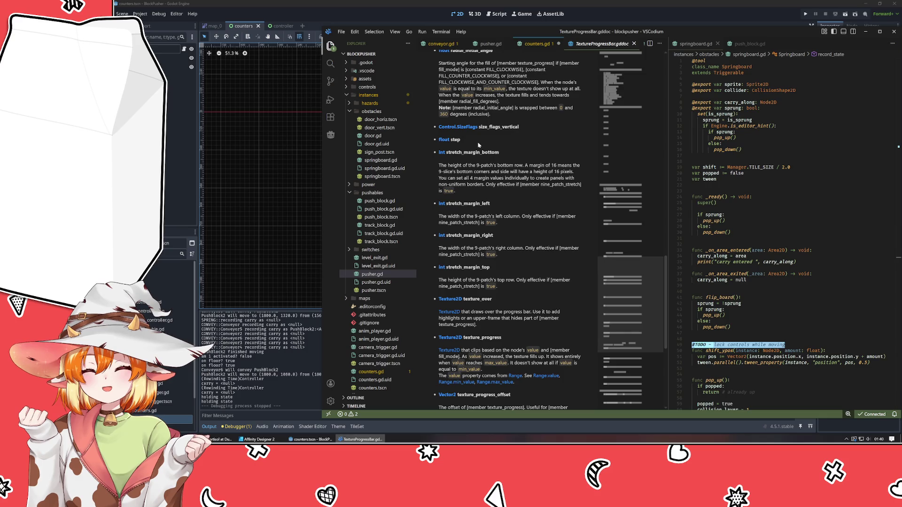
{"action": "scroll", "coordinate": [541, 253], "scroll_direction": "down", "scroll_amount": 7}
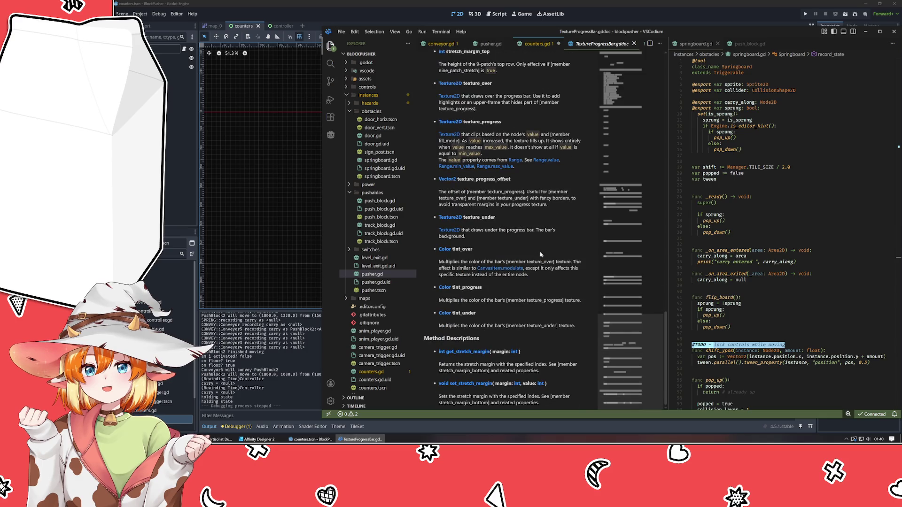
{"action": "scroll", "coordinate": [477, 310], "scroll_direction": "up", "scroll_amount": 2}
{"action": "scroll", "coordinate": [509, 301], "scroll_direction": "up", "scroll_amount": 2}
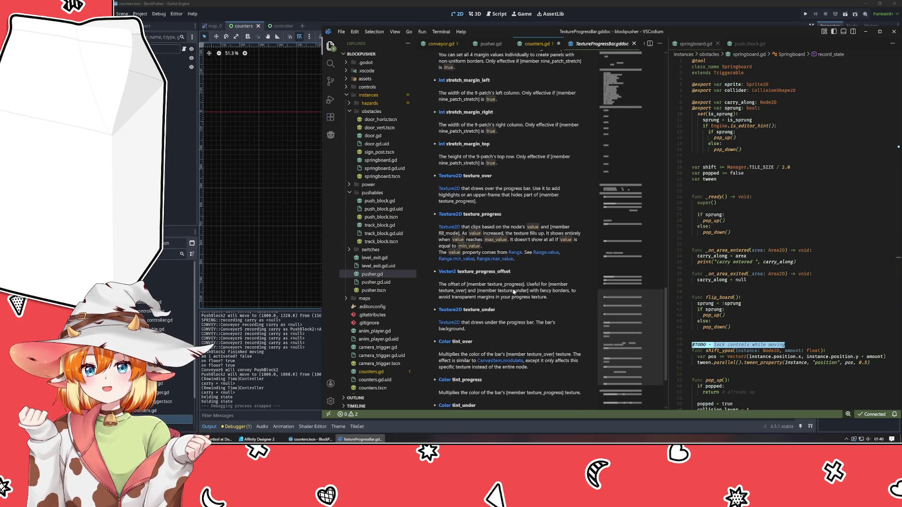
{"action": "scroll", "coordinate": [506, 301], "scroll_direction": "up", "scroll_amount": 2}
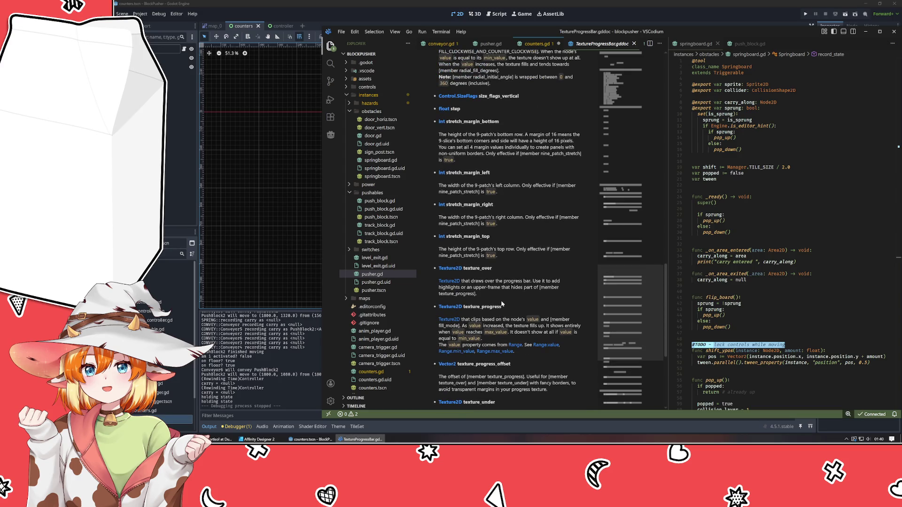
{"action": "scroll", "coordinate": [500, 304], "scroll_direction": "up", "scroll_amount": 2}
{"action": "scroll", "coordinate": [499, 303], "scroll_direction": "up", "scroll_amount": 1}
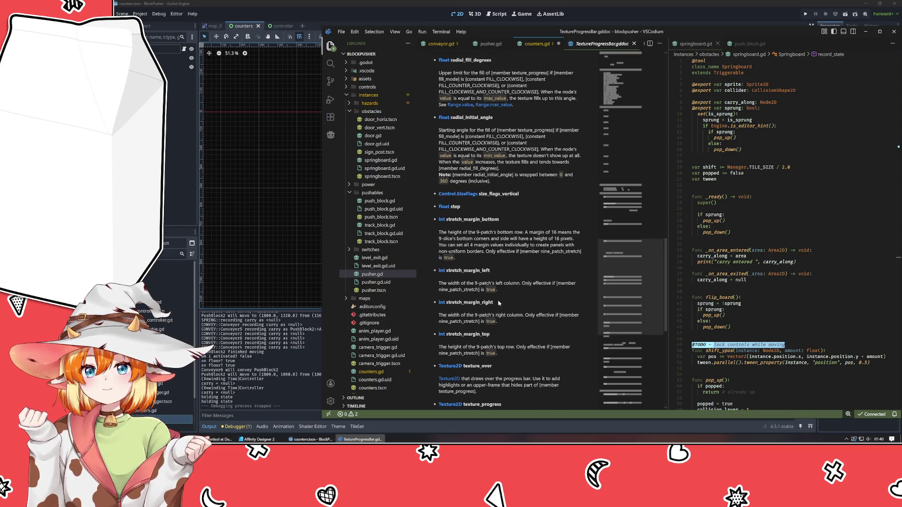
{"action": "scroll", "coordinate": [499, 303], "scroll_direction": "up", "scroll_amount": 15}
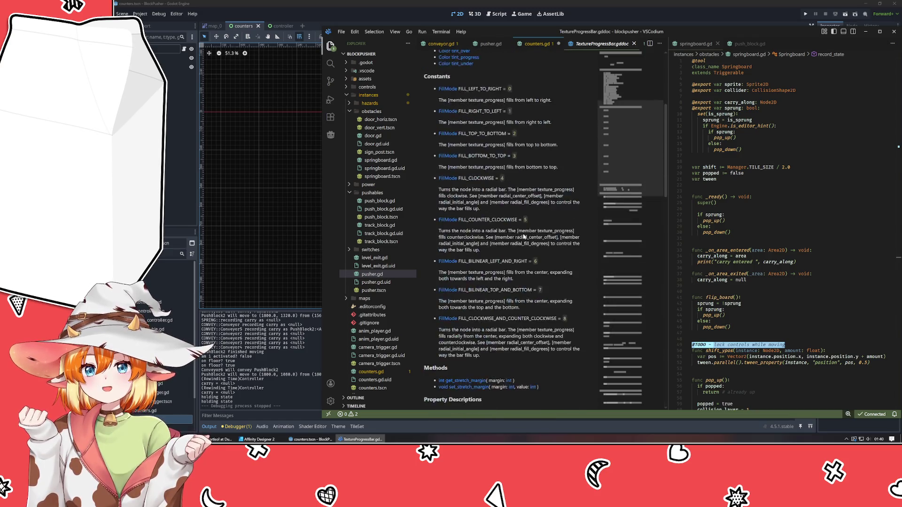
{"action": "scroll", "coordinate": [524, 237], "scroll_direction": "up", "scroll_amount": 6}
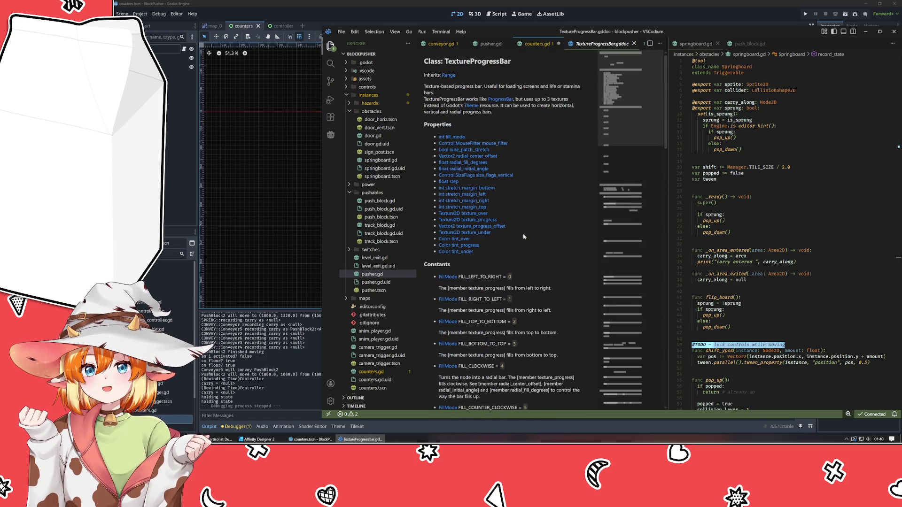
Step: Scroll through the parent Range class documentation, then return to pusher.gd
{"action": "left_click", "coordinate": [447, 76]}
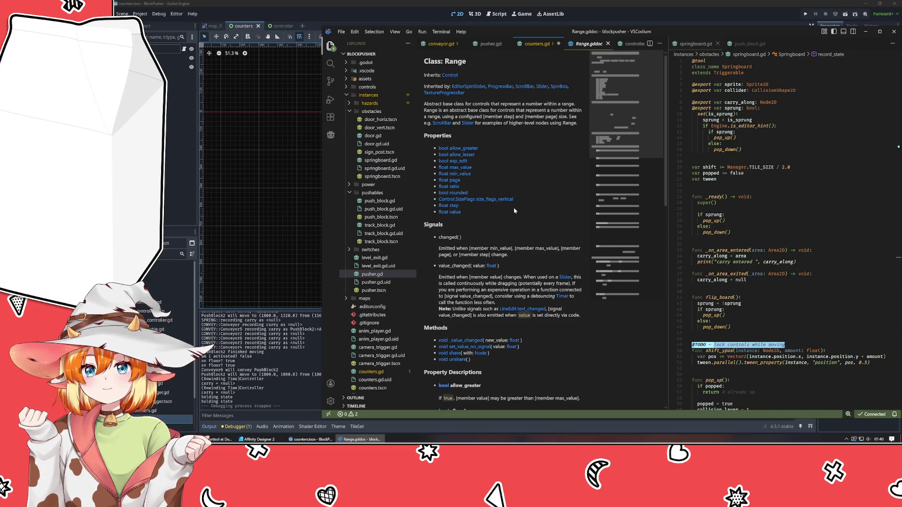
{"action": "scroll", "coordinate": [493, 223], "scroll_direction": "down", "scroll_amount": 5}
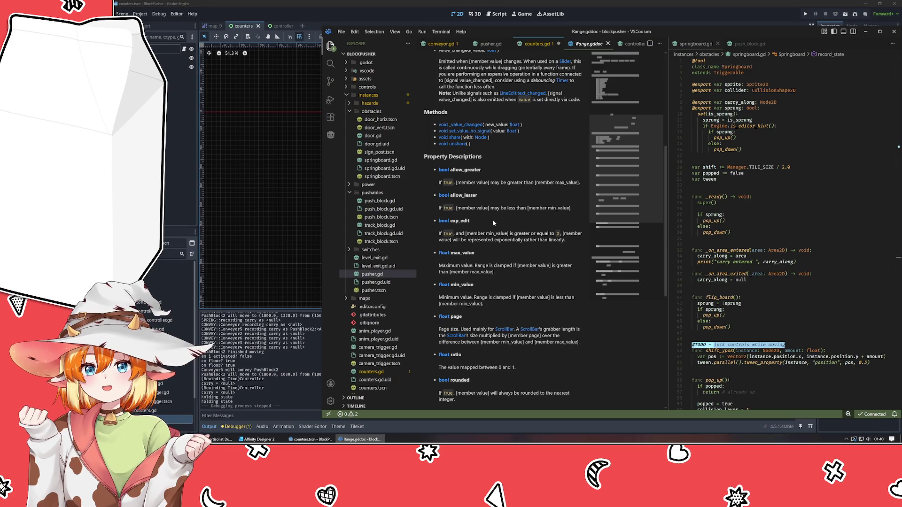
{"action": "scroll", "coordinate": [493, 224], "scroll_direction": "down", "scroll_amount": 1}
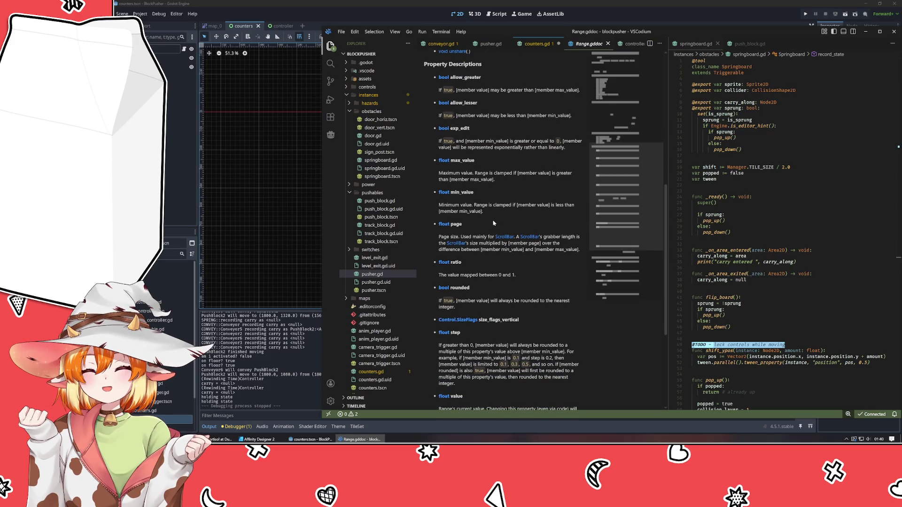
{"action": "scroll", "coordinate": [494, 223], "scroll_direction": "down", "scroll_amount": 4}
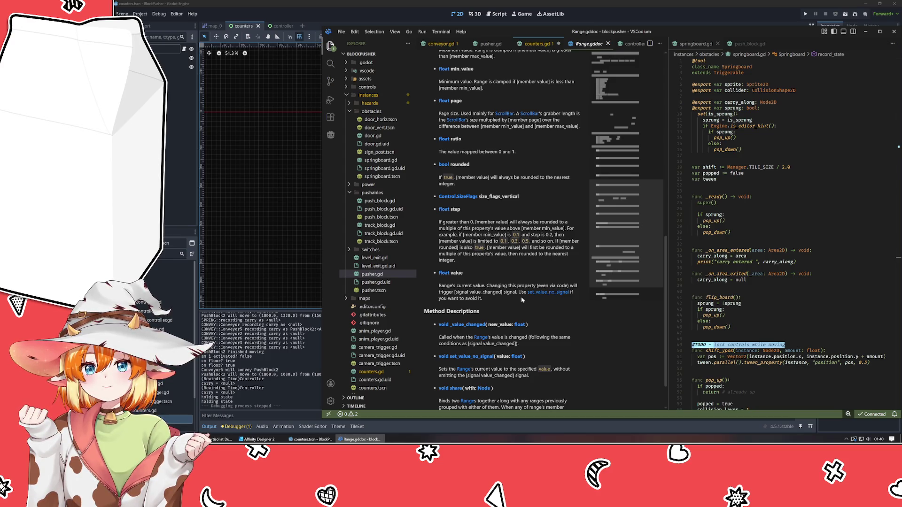
{"action": "left_click", "coordinate": [490, 43]}
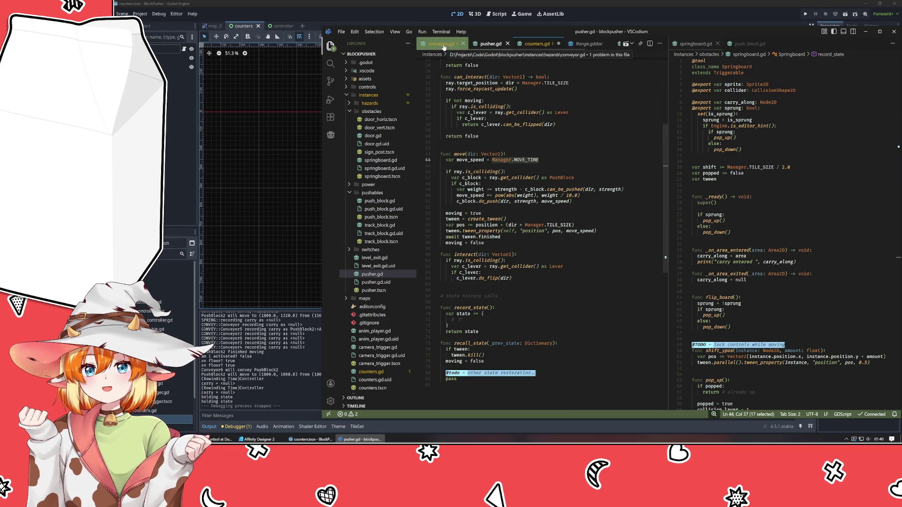
Step: In counters.gd, assign progress.value = charge_count * (360 / 6) in the setter
{"action": "left_click", "coordinate": [534, 47]}
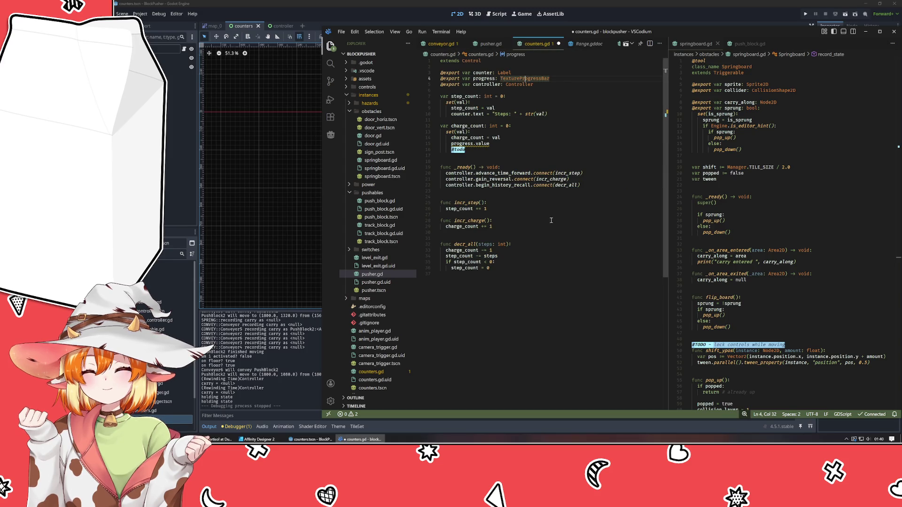
{"action": "left_click", "coordinate": [550, 144]}
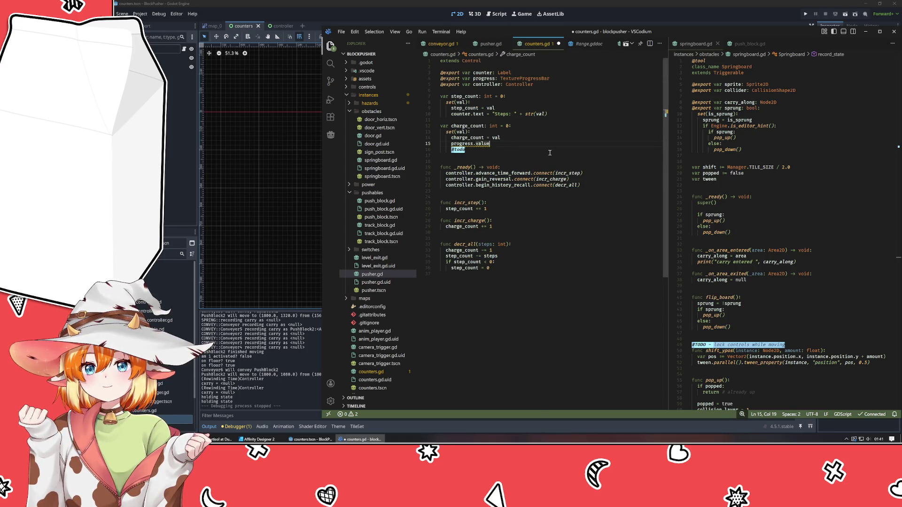
{"action": "type", "text": "= cbar"}
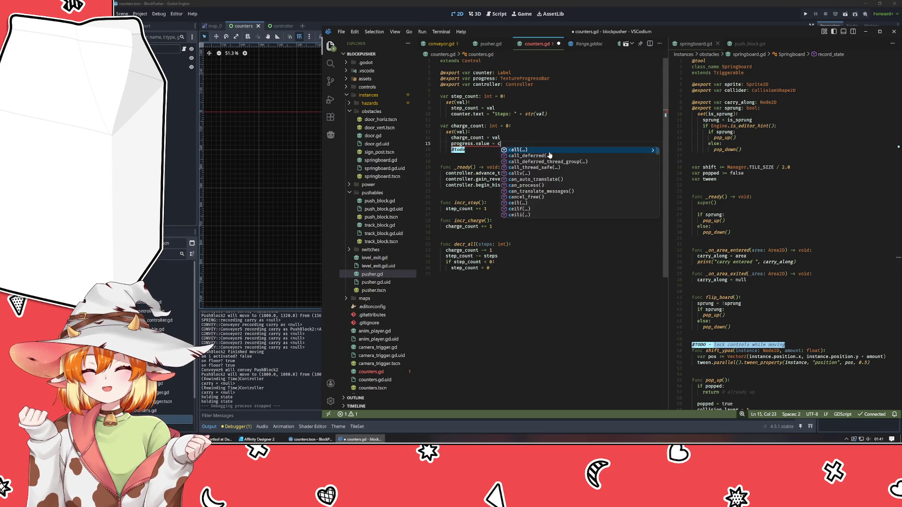
{"action": "type", "text": "g"}
{"action": "key", "text": "BackSpace"}
{"action": "key", "text": "BackSpace"}
{"action": "key", "text": "BackSpace"}
{"action": "type", "text": "harge"}
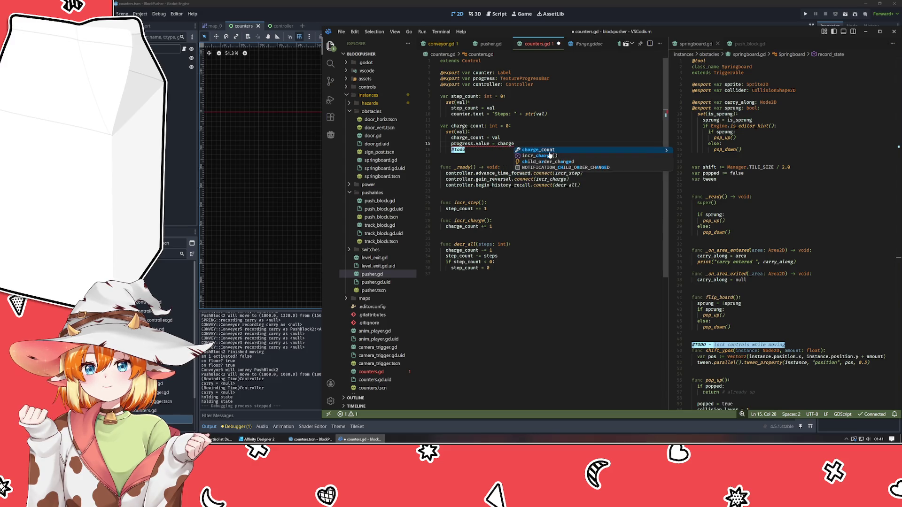
{"action": "key", "text": "Tab"}
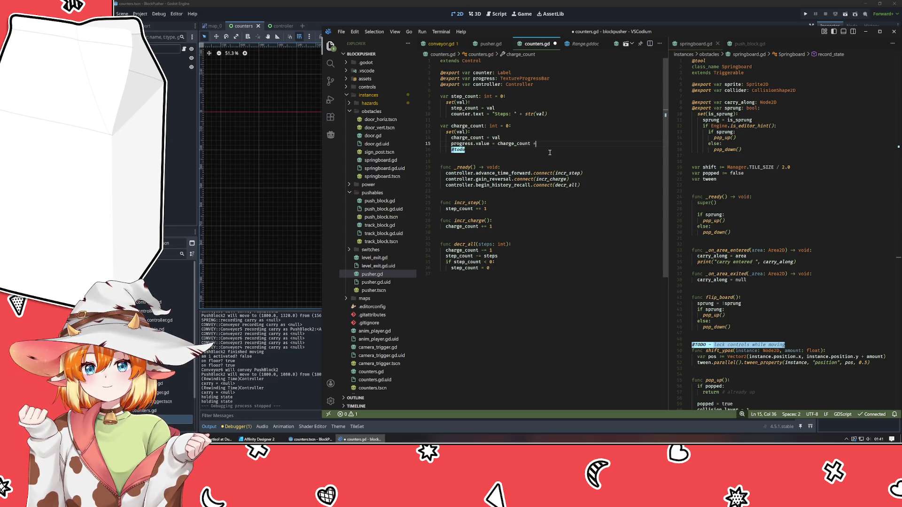
{"action": "type", "text": "()"}
{"action": "type", "text": "360 / 6"}
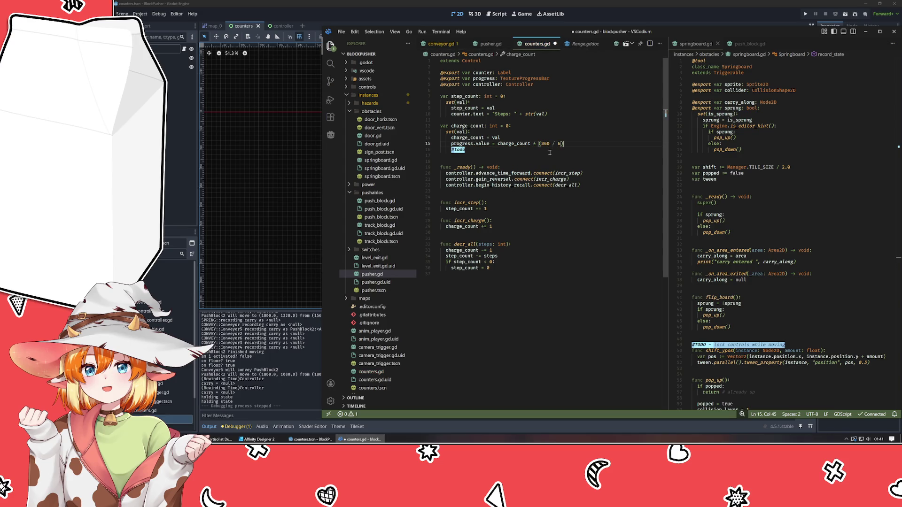
Step: Delete the leftover #todo comment line from the setter
{"action": "key", "text": "Down"}
{"action": "key", "text": "shift+Home"}
{"action": "key", "text": "shift+Home"}
{"action": "key", "text": "BackSpace"}
{"action": "key", "text": "BackSpace"}
{"action": "key", "text": "Up"}
{"action": "key", "text": "Down"}
{"action": "key", "text": "Left"}
{"action": "key", "text": "Left"}
{"action": "key", "text": "Left"}
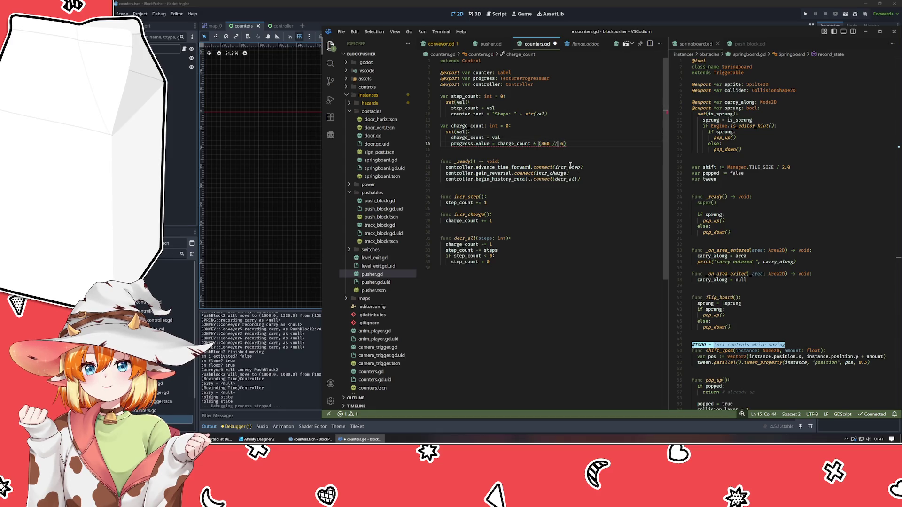
{"action": "left_click", "coordinate": [532, 209]}
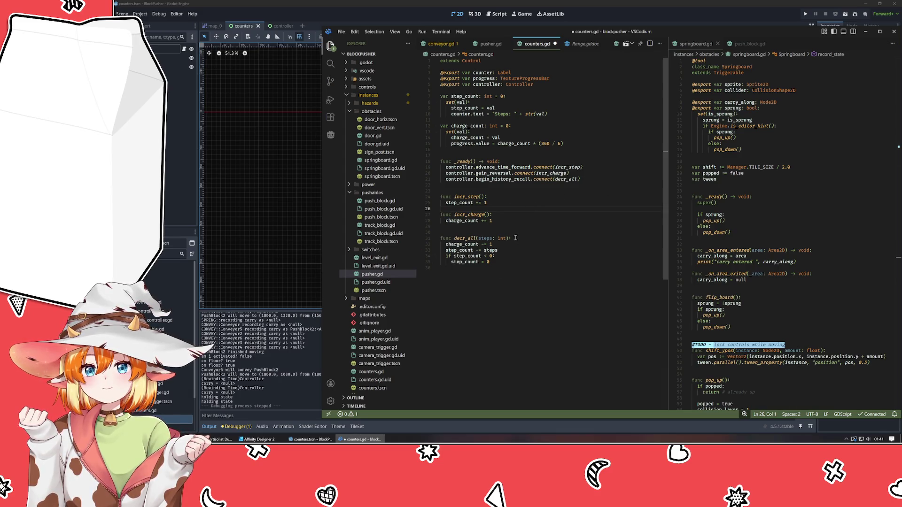
Step: Save counters.gd, run the BlockPusher game from Godot, and move the player up
{"action": "key", "text": "ctrl+s"}
{"action": "key", "text": "alt+Tab"}
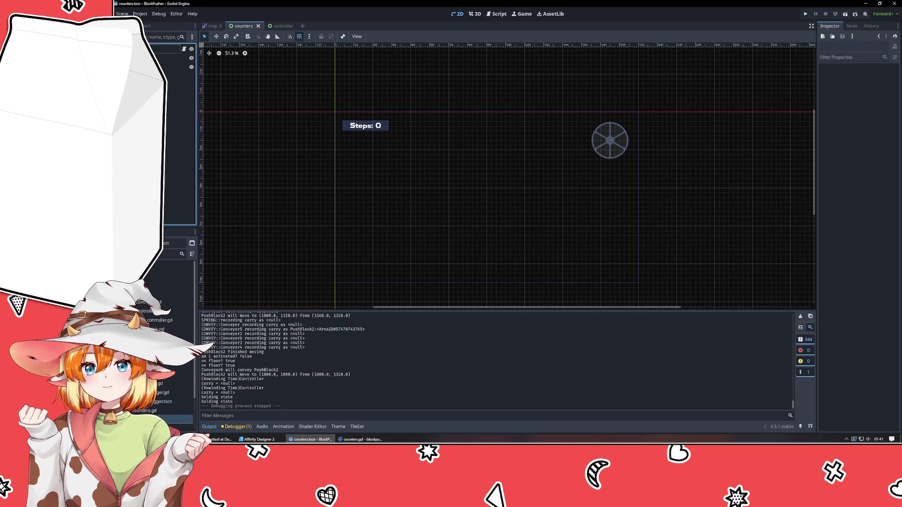
{"action": "key", "text": "F5"}
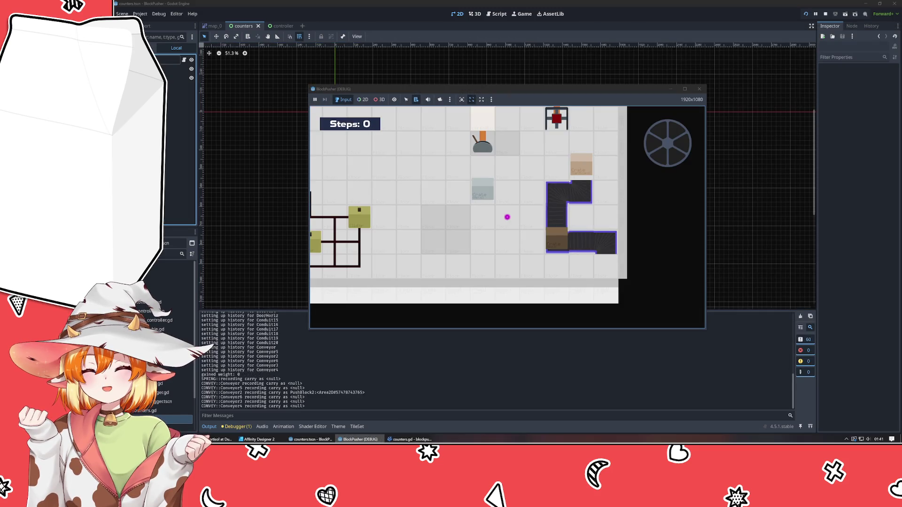
{"action": "key", "text": "Up"}
{"action": "key", "text": "Up"}
{"action": "key", "text": "Up"}
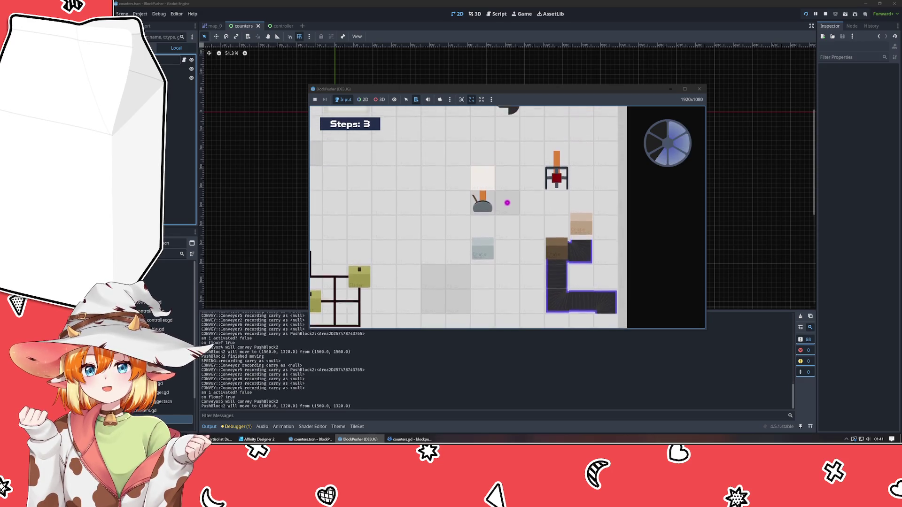
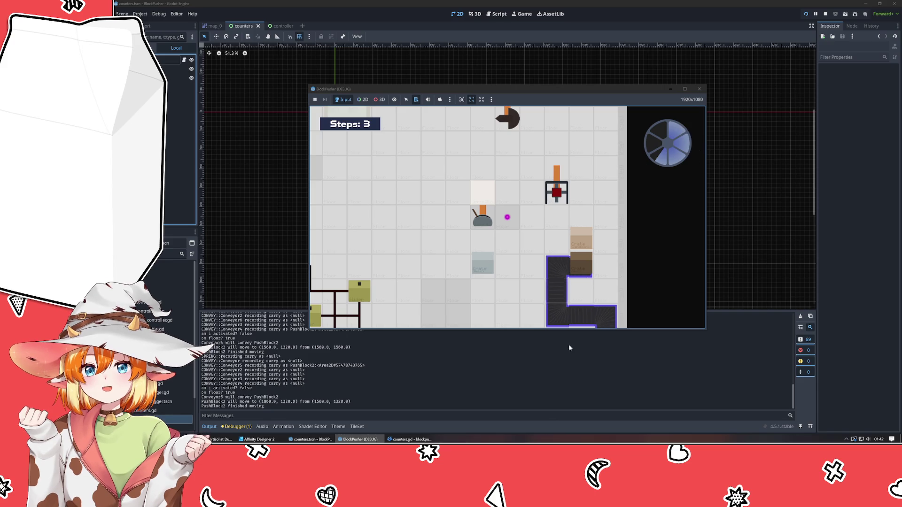
Step: Add print(progress.value) below the progress.value update in the charge_count setter, save, and rerun the game
{"action": "mouse_move", "coordinate": [424, 440]}
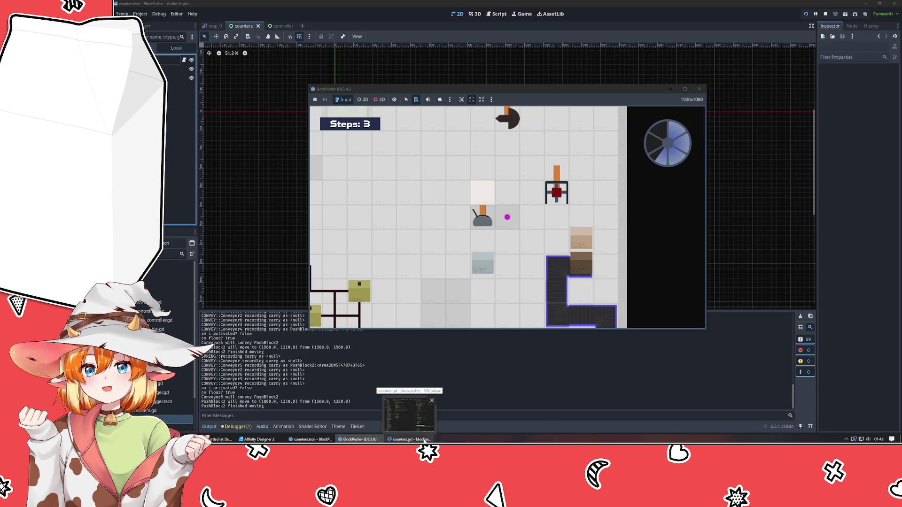
{"action": "left_click", "coordinate": [424, 441]}
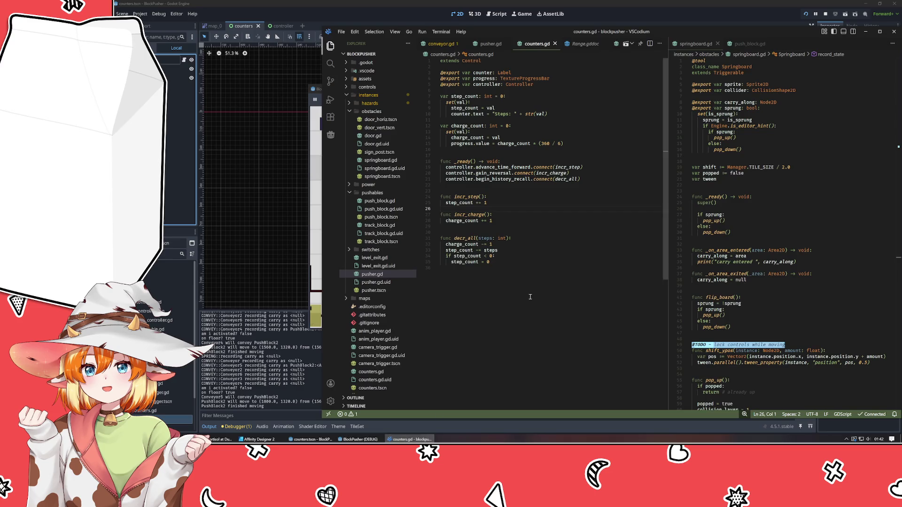
{"action": "left_click", "coordinate": [540, 137]}
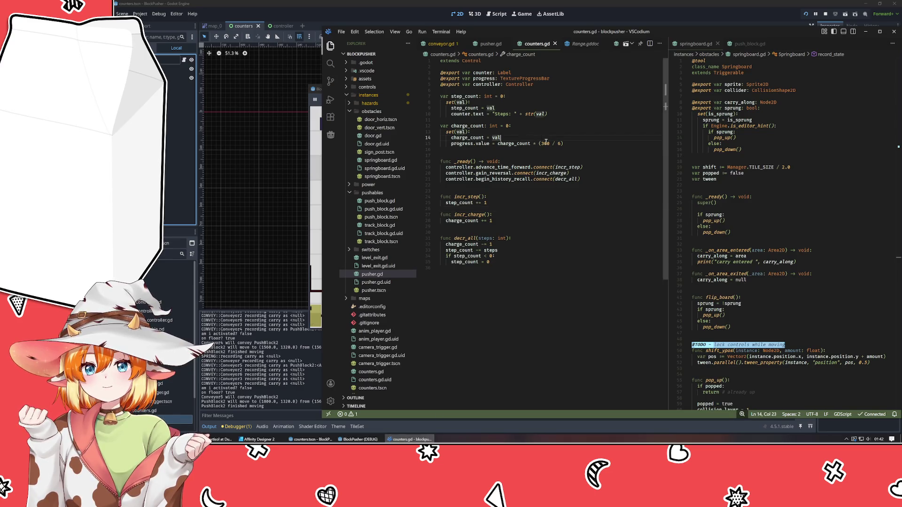
{"action": "key", "text": "Return"}
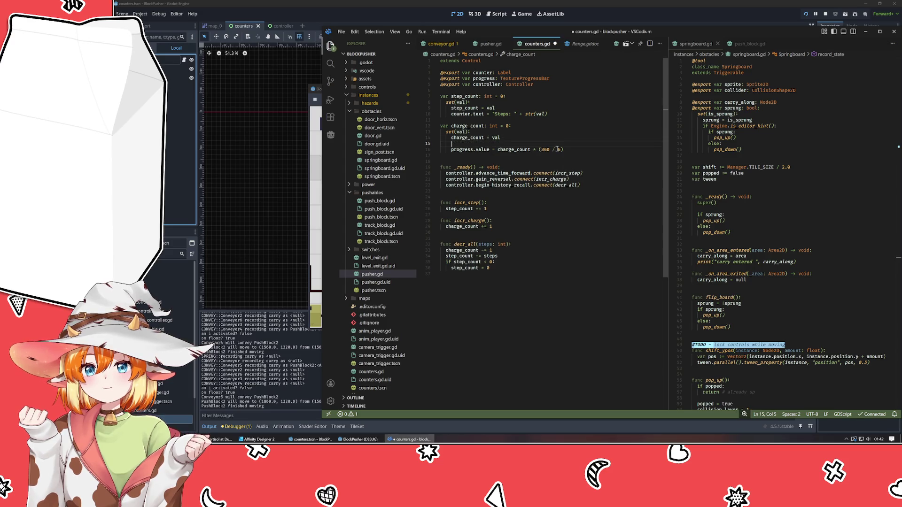
{"action": "type", "text": "p"}
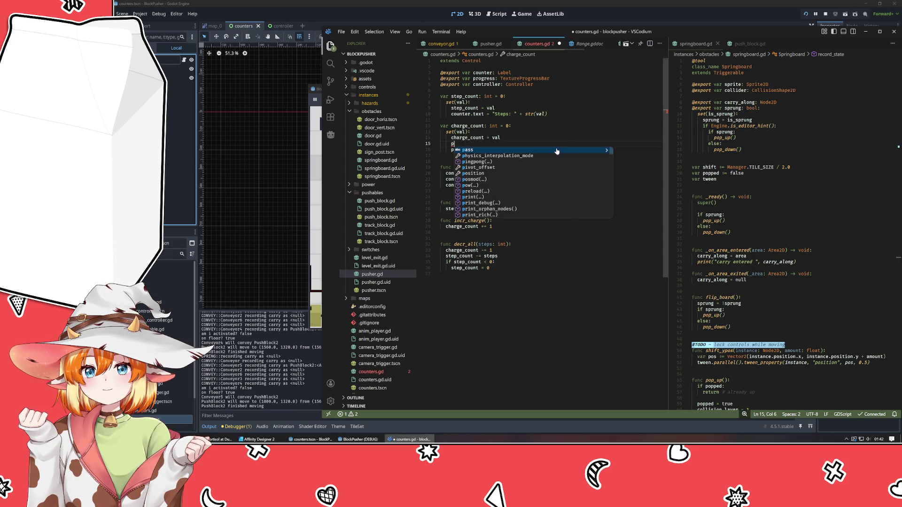
{"action": "type", "text": "rint()"}
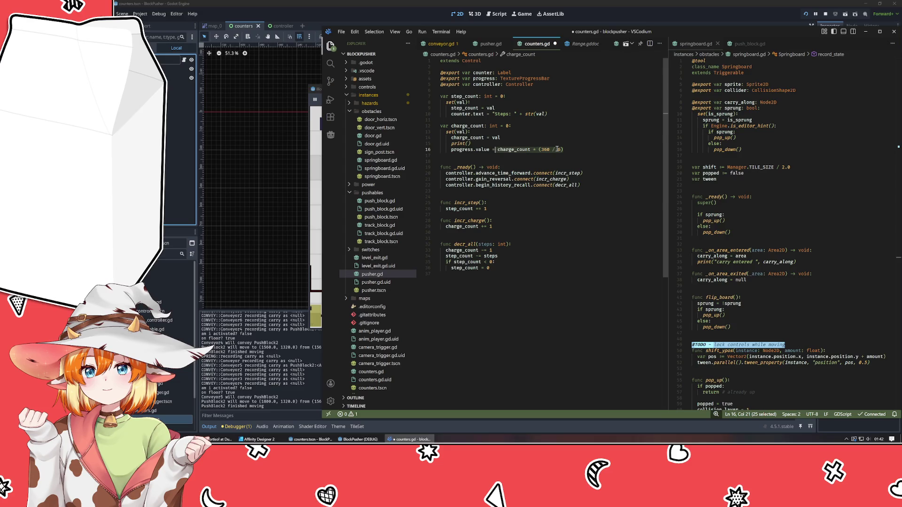
{"action": "key", "text": "Up"}
{"action": "key", "text": "alt+Down"}
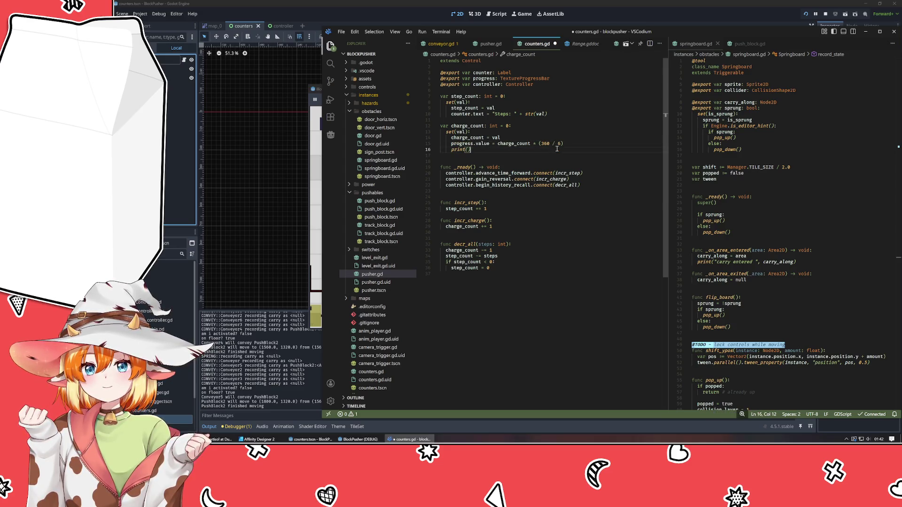
{"action": "type", "text": "progress.valu"}
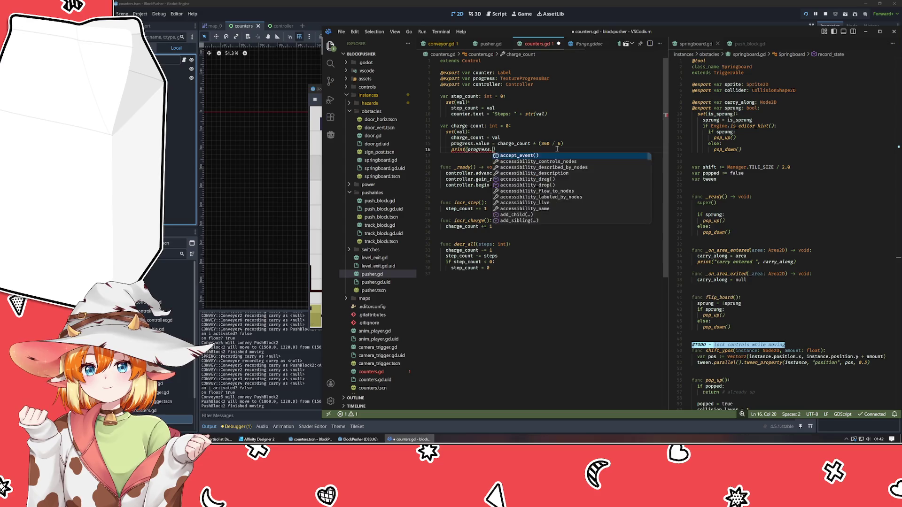
{"action": "key", "text": "Tab"}
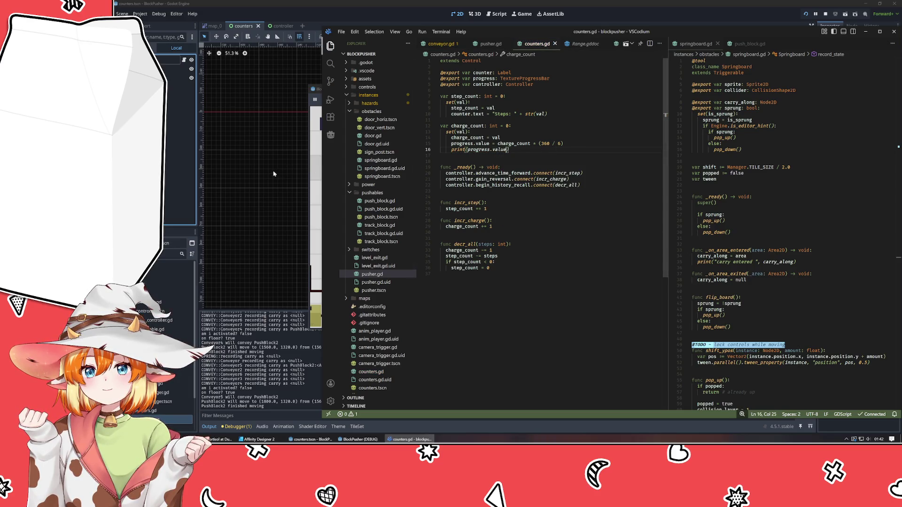
{"action": "key", "text": "alt+Tab"}
{"action": "key", "text": "F5"}
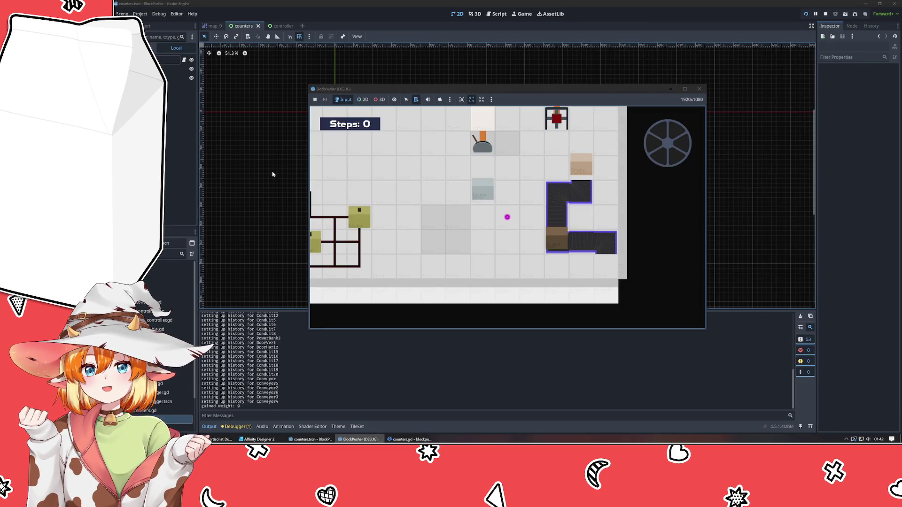
Step: Move the player up in the running game until 60.0 is logged, then return to counters.gd
{"action": "key", "text": "Up"}
{"action": "key", "text": "Up"}
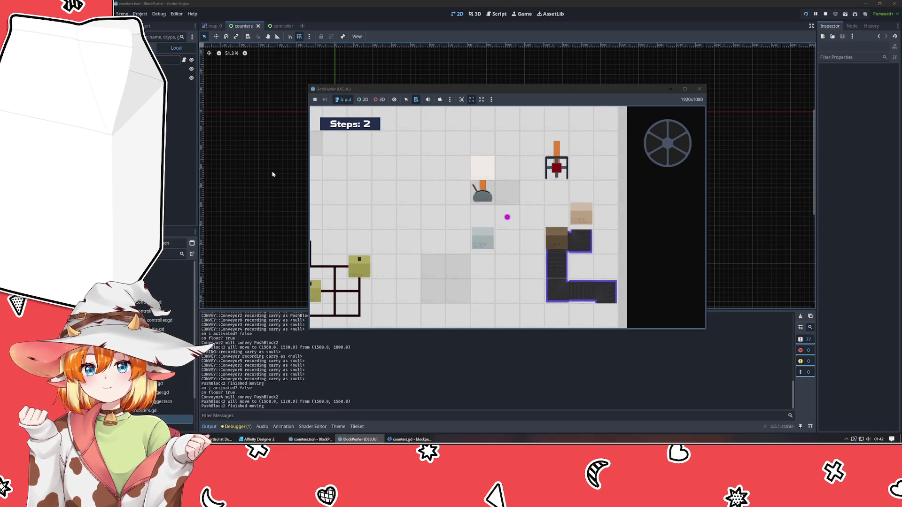
{"action": "key", "text": "Up"}
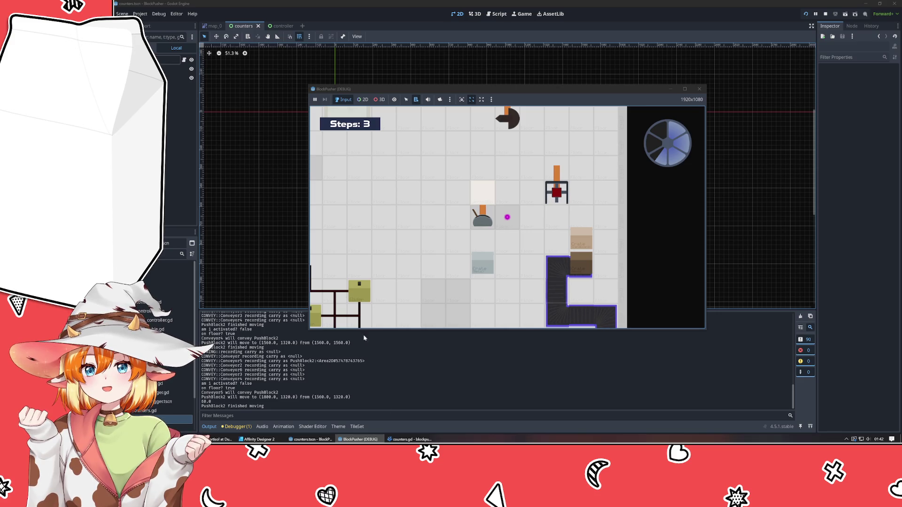
{"action": "key", "text": "alt+Tab"}
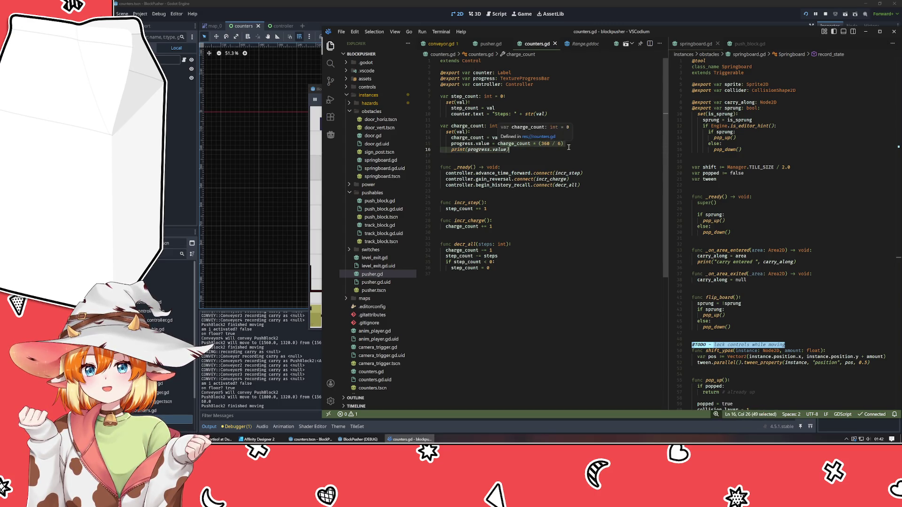
Step: Set the Charge TextureProgressBar's Max Value to 360, then save and relaunch the game with F5
{"action": "left_click", "coordinate": [240, 105]}
{"action": "left_click", "coordinate": [365, 125]}
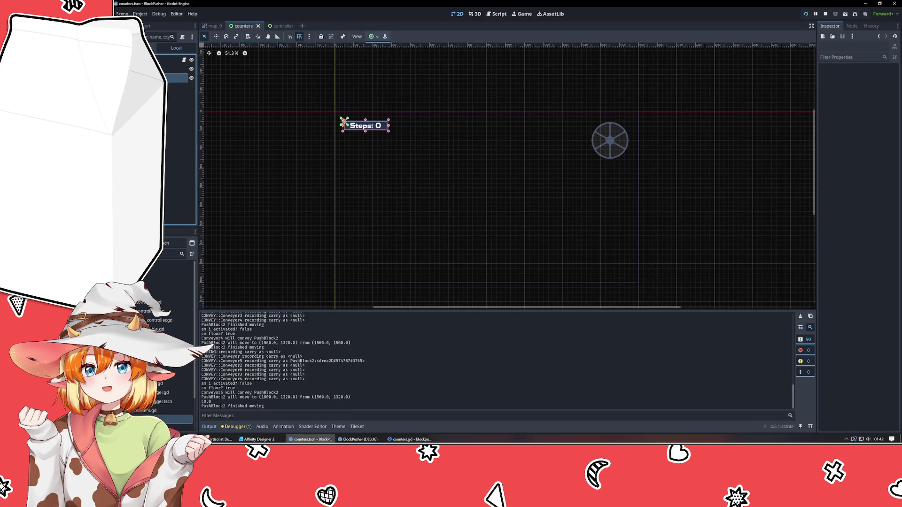
{"action": "left_click", "coordinate": [610, 140]}
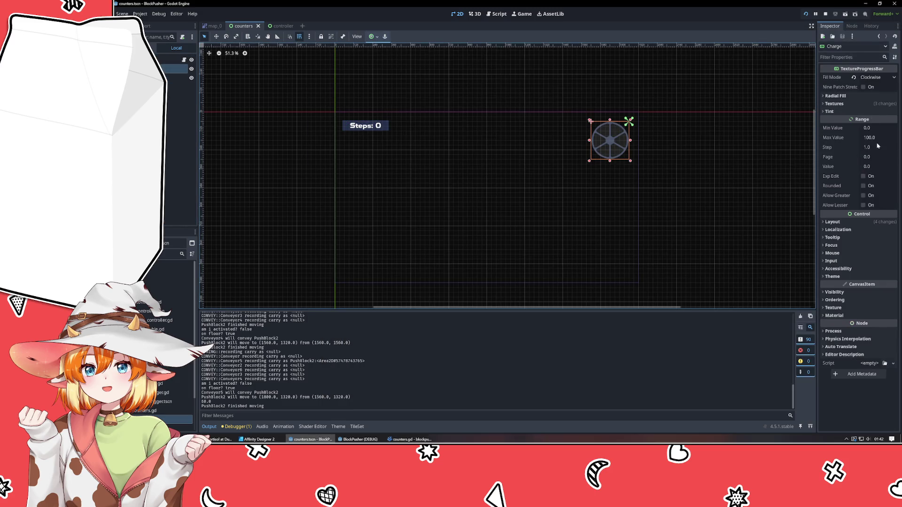
{"action": "left_click", "coordinate": [874, 138]}
{"action": "type", "text": "60"}
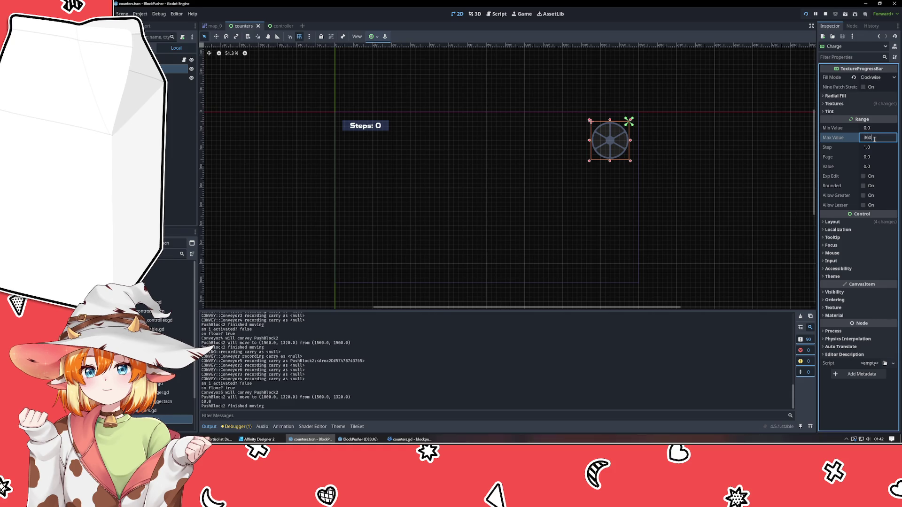
{"action": "key", "text": "Return"}
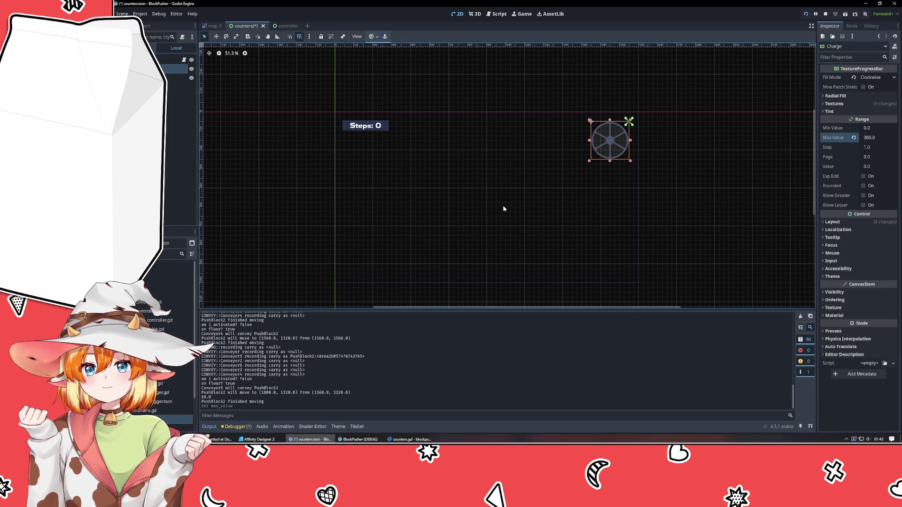
{"action": "left_click", "coordinate": [503, 208]}
{"action": "key", "text": "F5"}
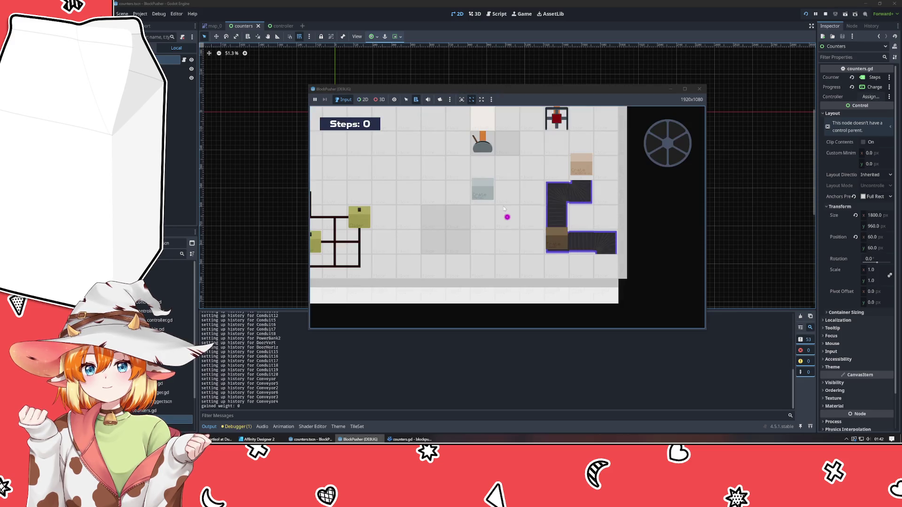
Step: Walk the player down, left, up and right until the charge wheel fills
{"action": "key", "text": "Down"}
{"action": "key", "text": "Down"}
{"action": "key", "text": "Down"}
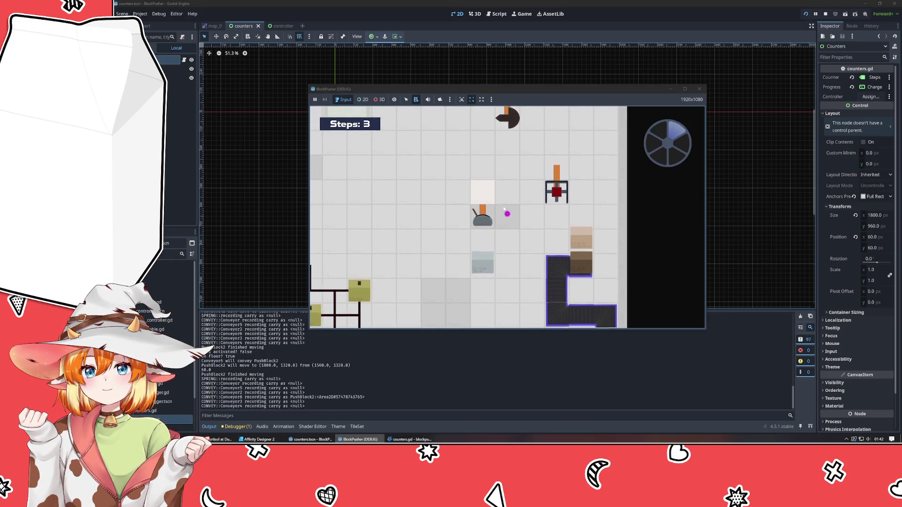
{"action": "key", "text": "Left"}
{"action": "key", "text": "Left"}
{"action": "key", "text": "Left"}
{"action": "key", "text": "Down"}
{"action": "key", "text": "Down"}
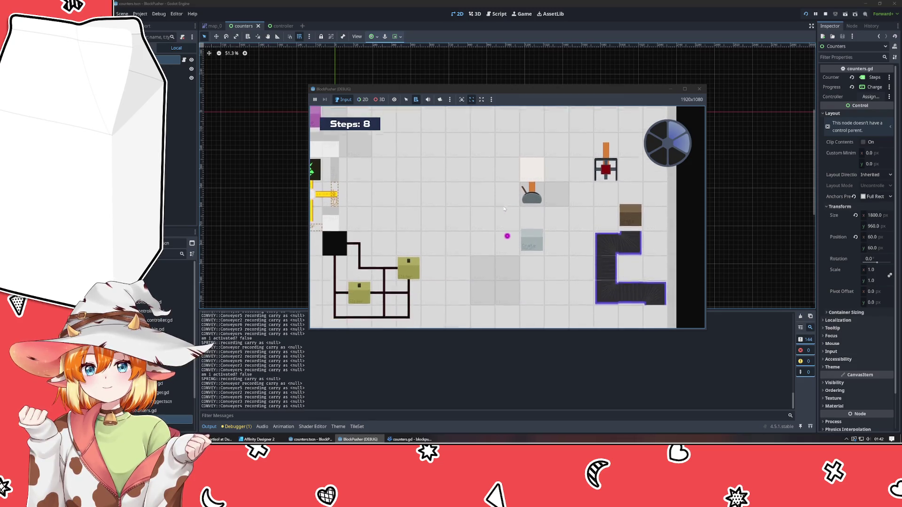
{"action": "key", "text": "Left"}
{"action": "key", "text": "Left"}
{"action": "key", "text": "Left"}
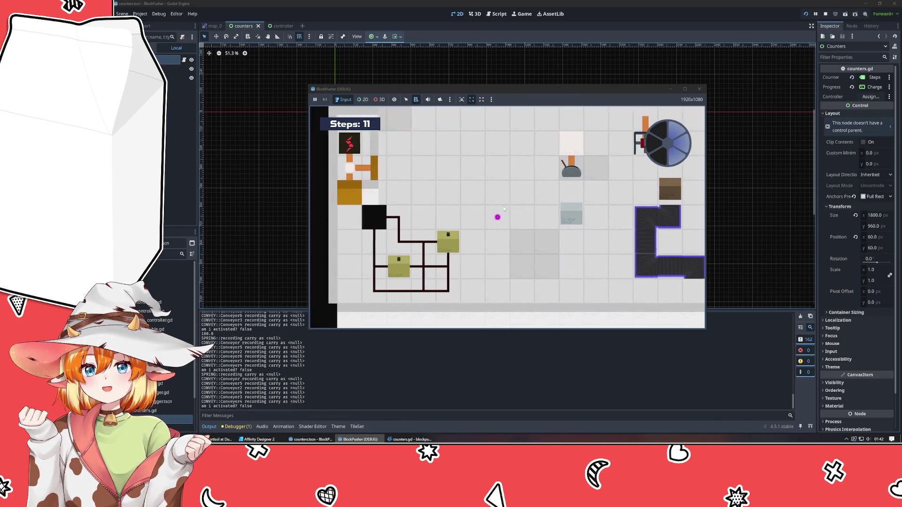
{"action": "key", "text": "Up"}
{"action": "key", "text": "Left"}
{"action": "key", "text": "Up"}
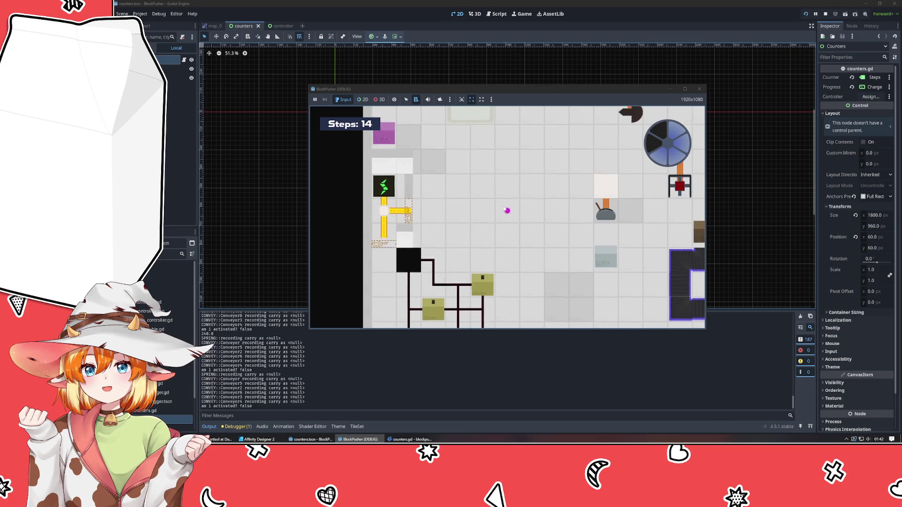
{"action": "key", "text": "Up"}
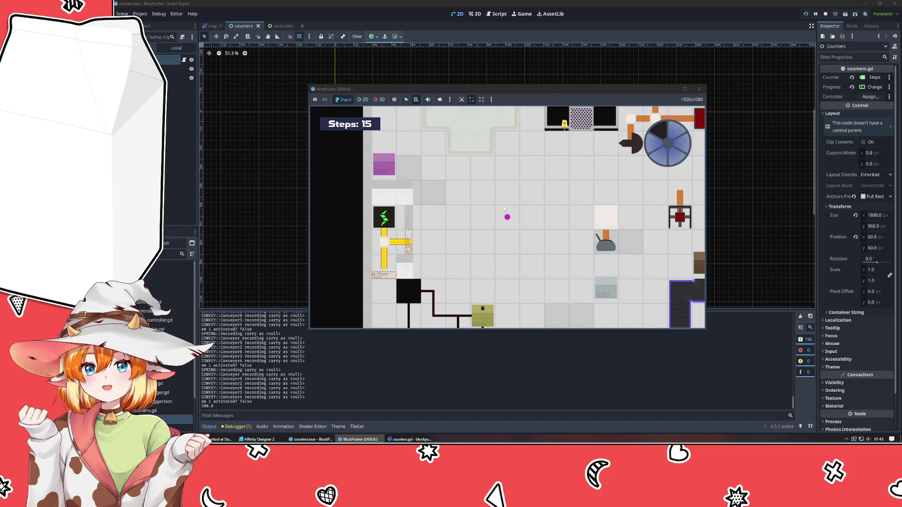
{"action": "key", "text": "Right"}
{"action": "key", "text": "Right"}
{"action": "key", "text": "Right"}
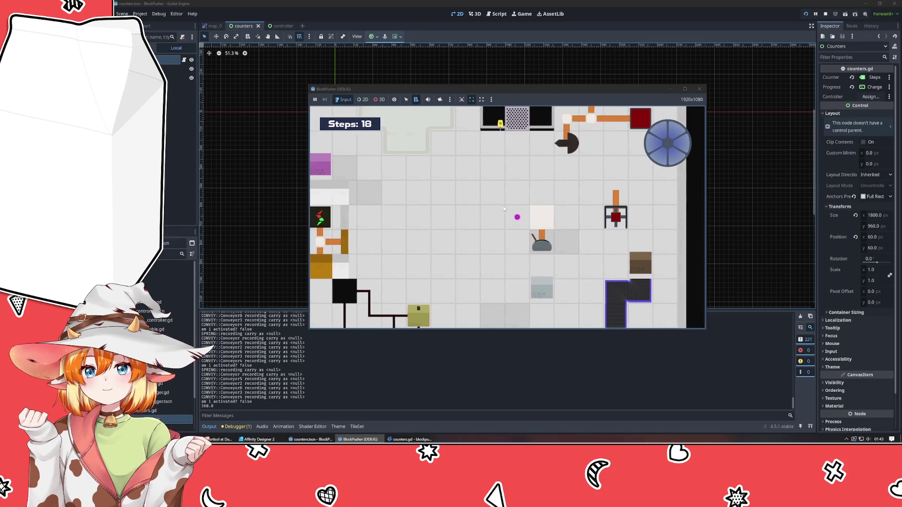
Step: Rewind with Z, take a few more steps up, and rewind back to Steps: 0
{"action": "key", "text": "z"}
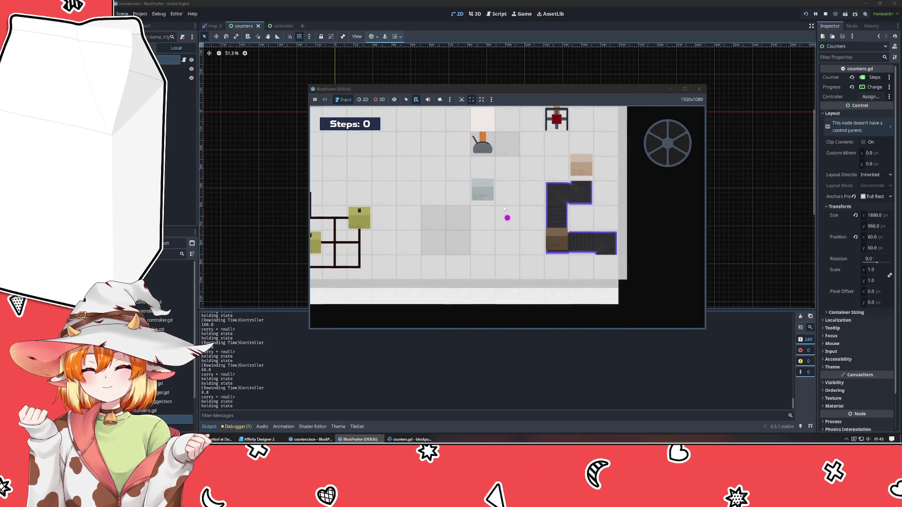
{"action": "key", "text": "Up"}
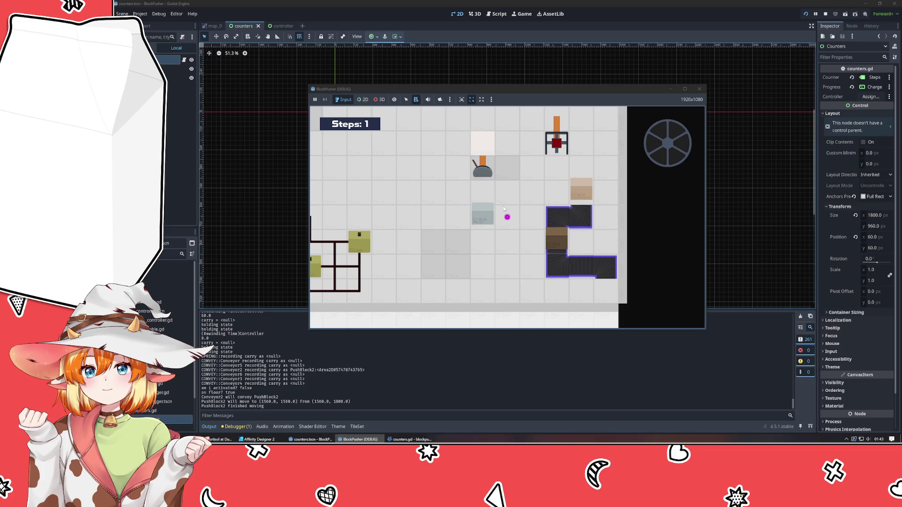
{"action": "key", "text": "Up"}
{"action": "key", "text": "z"}
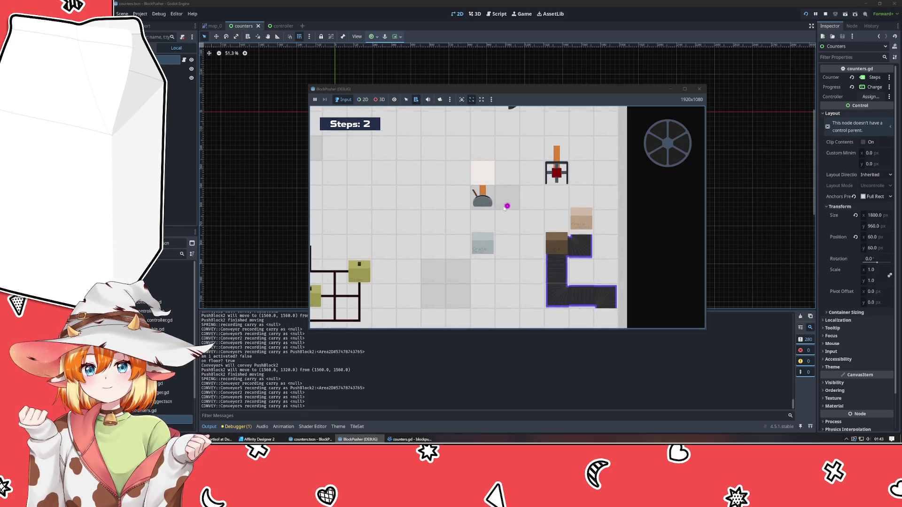
{"action": "key", "text": "Up"}
{"action": "key", "text": "Up"}
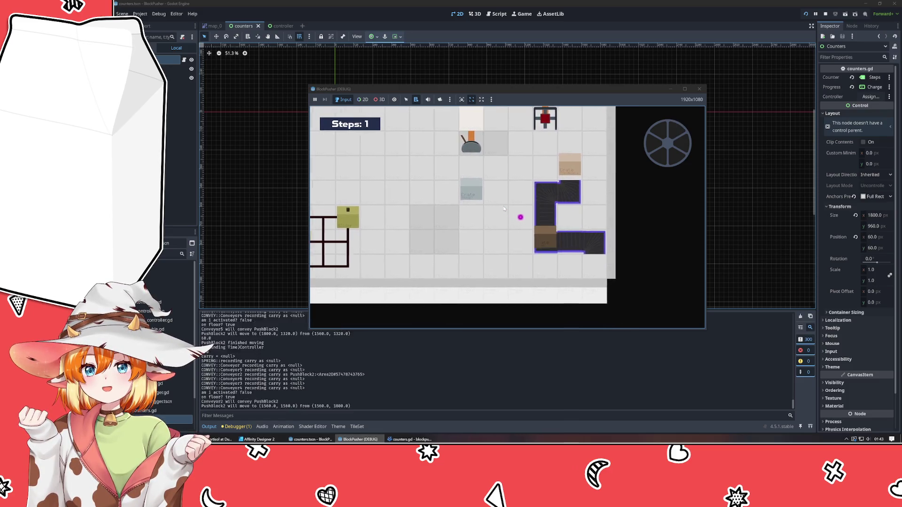
{"action": "key", "text": "z"}
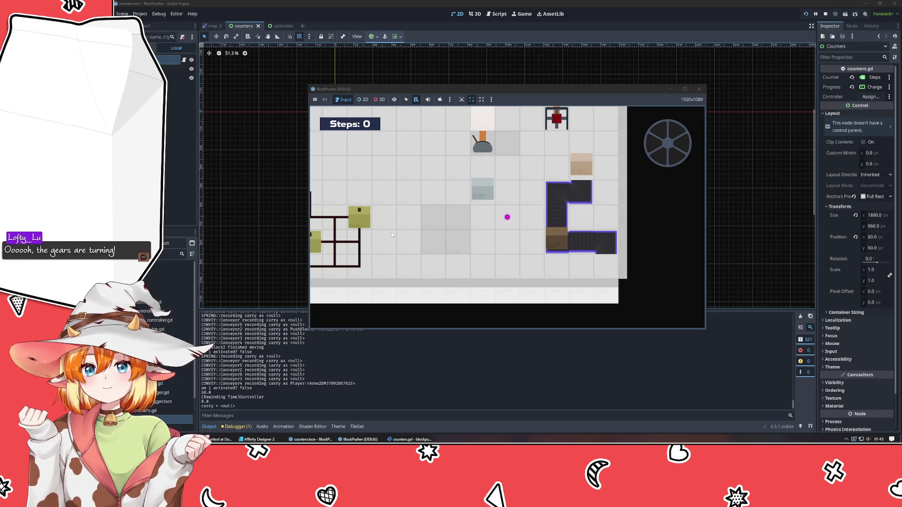
Step: Move the player a few tiles left and up, then rewind back to the starting state
{"action": "key", "text": "Left"}
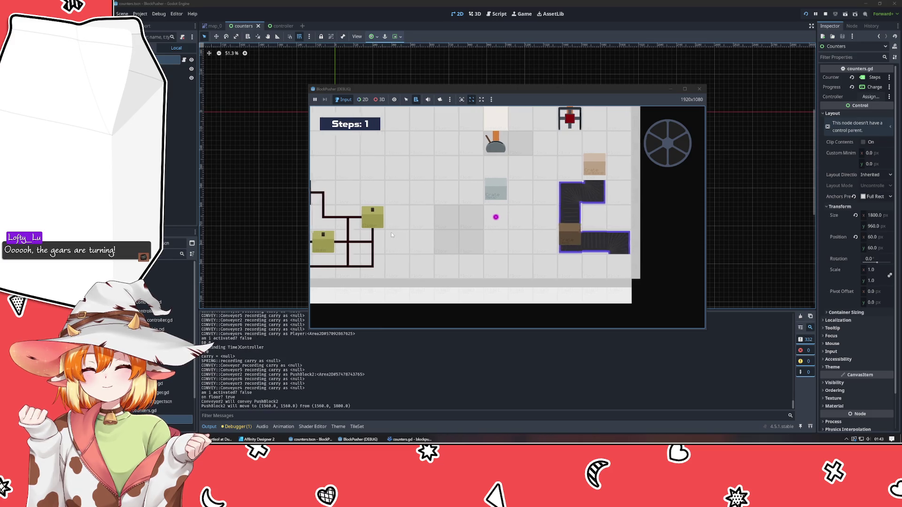
{"action": "key", "text": "Left"}
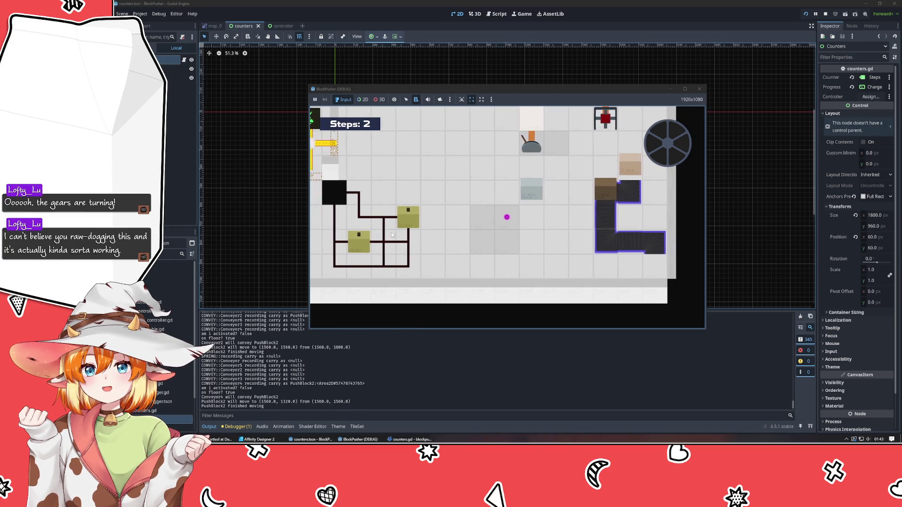
{"action": "key", "text": "Left"}
{"action": "key", "text": "Up"}
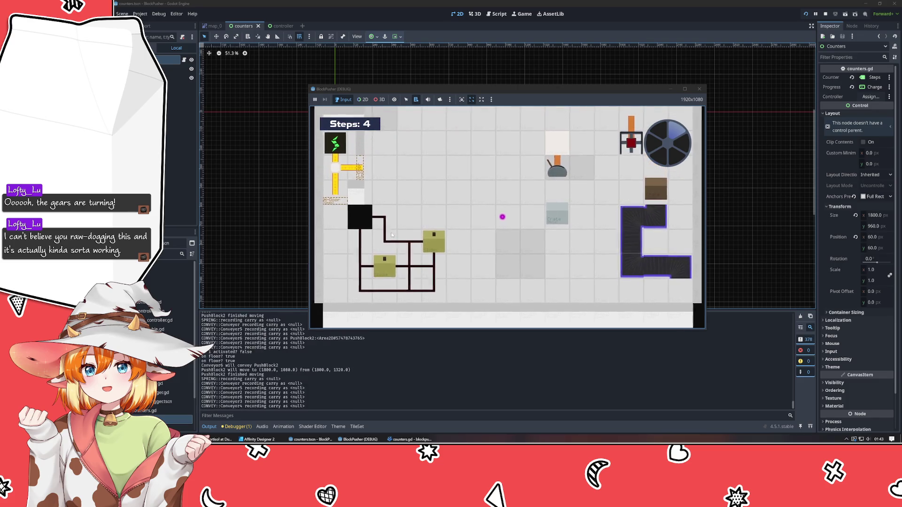
{"action": "key", "text": "Left"}
{"action": "key", "text": "z"}
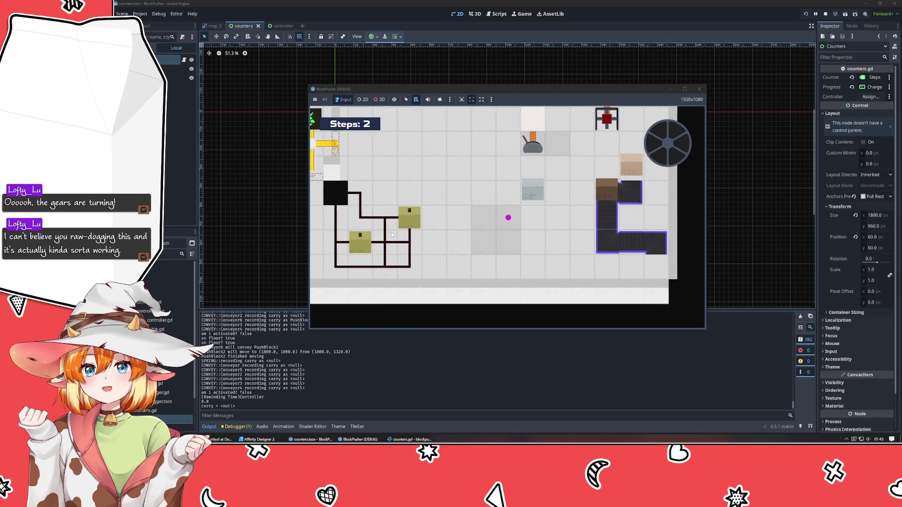
{"action": "key", "text": "z"}
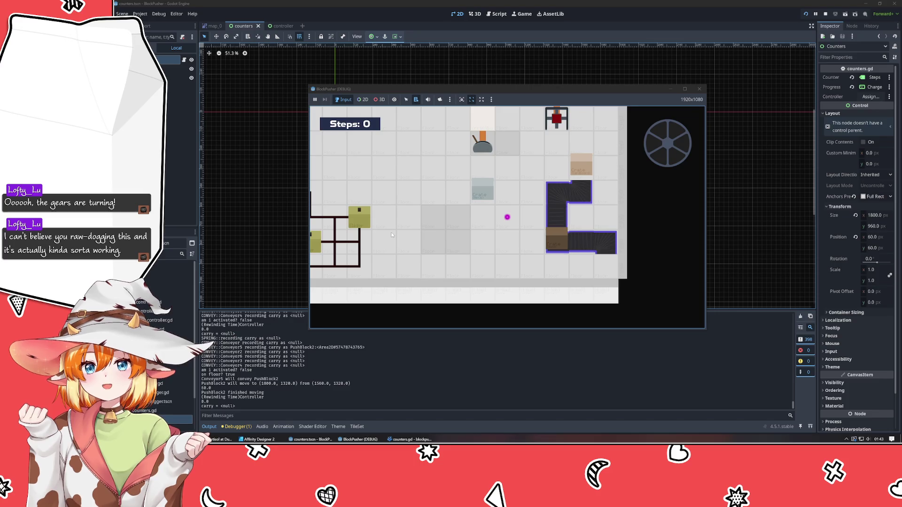
Step: Walk the player through the level, pushing the blocks to the right along the way
{"action": "key", "text": "Left"}
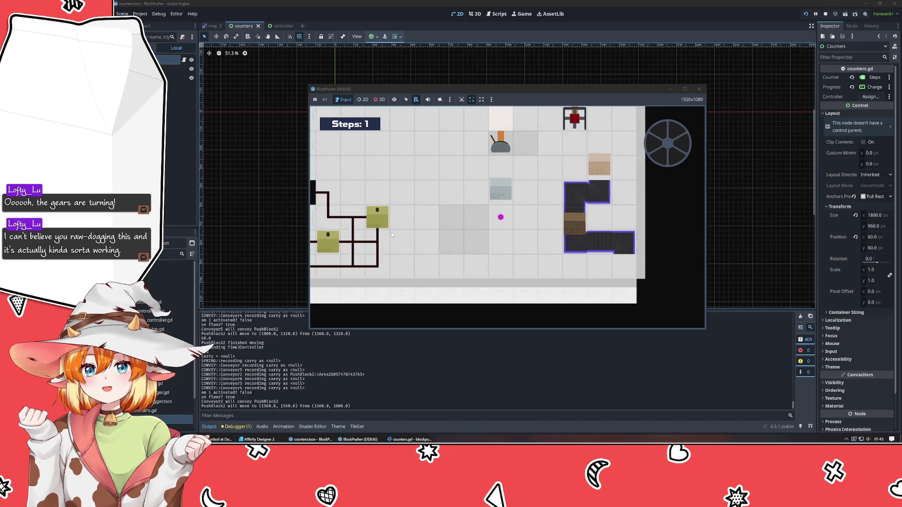
{"action": "key", "text": "Left"}
{"action": "key", "text": "Up"}
{"action": "key", "text": "Right"}
{"action": "key", "text": "Right"}
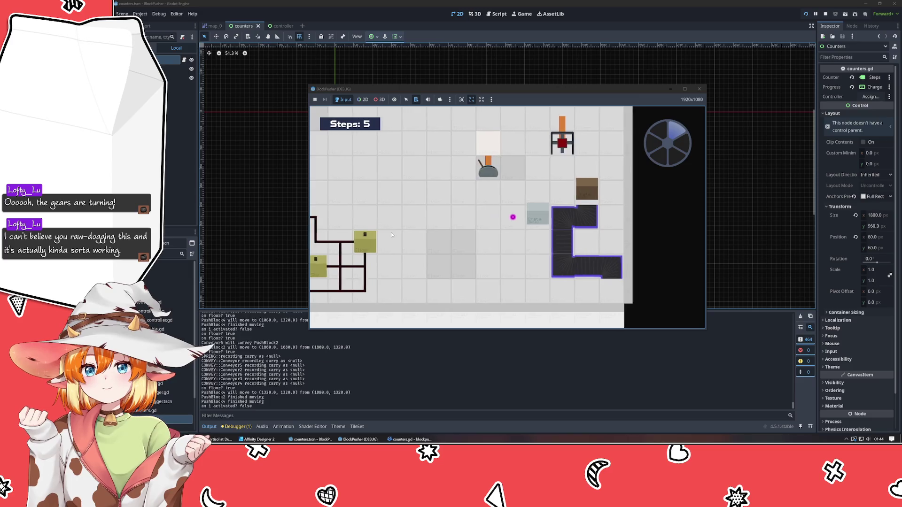
{"action": "key", "text": "Right"}
{"action": "key", "text": "Up"}
{"action": "key", "text": "Right"}
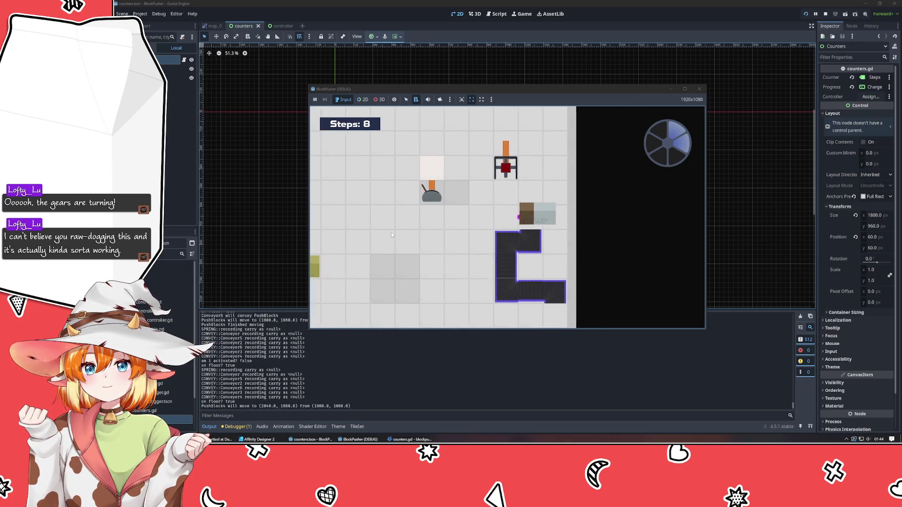
{"action": "key", "text": "Right"}
{"action": "key", "text": "Up"}
{"action": "key", "text": "Down"}
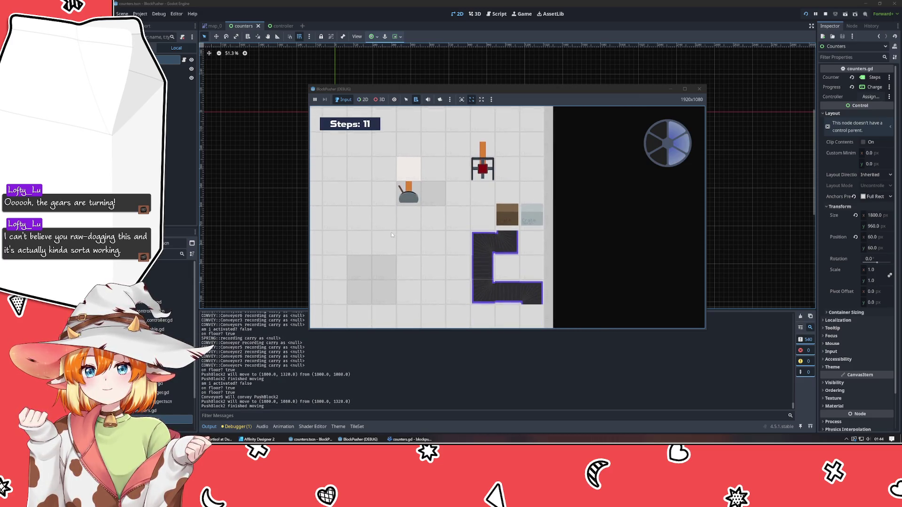
{"action": "key", "text": "Left"}
{"action": "key", "text": "Right"}
{"action": "key", "text": "Right"}
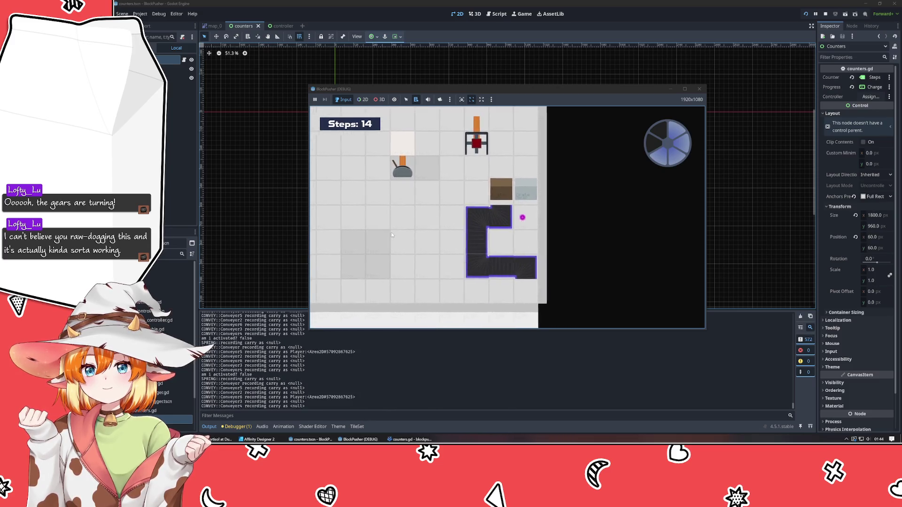
{"action": "key", "text": "Right"}
{"action": "key", "text": "Up"}
{"action": "key", "text": "Left"}
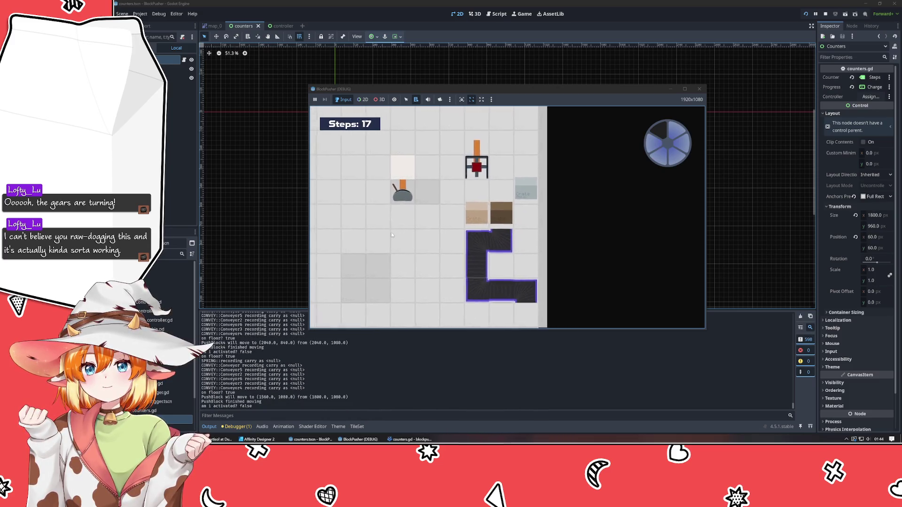
{"action": "key", "text": "Up"}
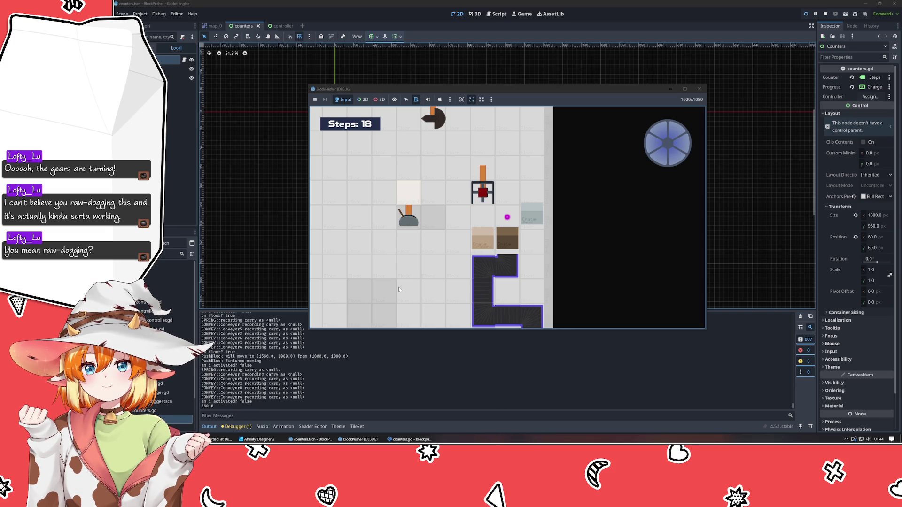
Step: Maneuver around and push the beige crate upward, then rewind several moves
{"action": "key", "text": "Up"}
{"action": "key", "text": "Up"}
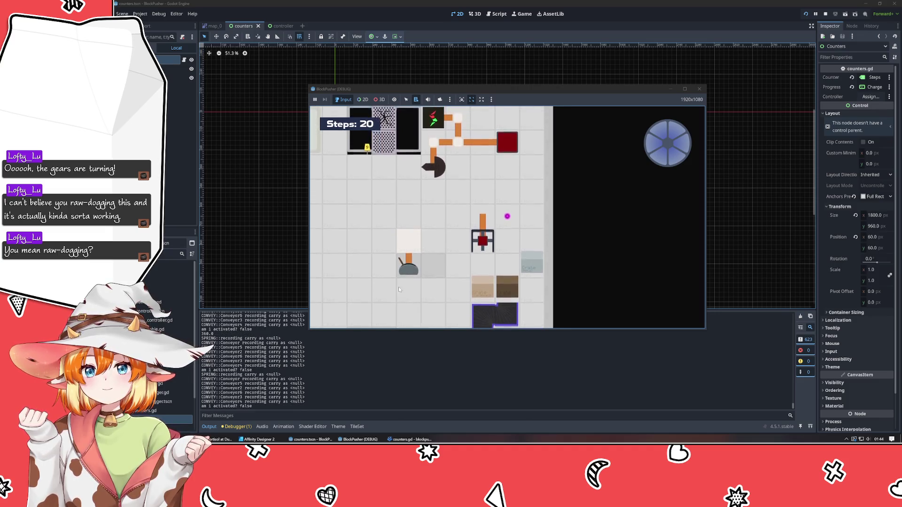
{"action": "key", "text": "Left"}
{"action": "key", "text": "Left"}
{"action": "key", "text": "Down"}
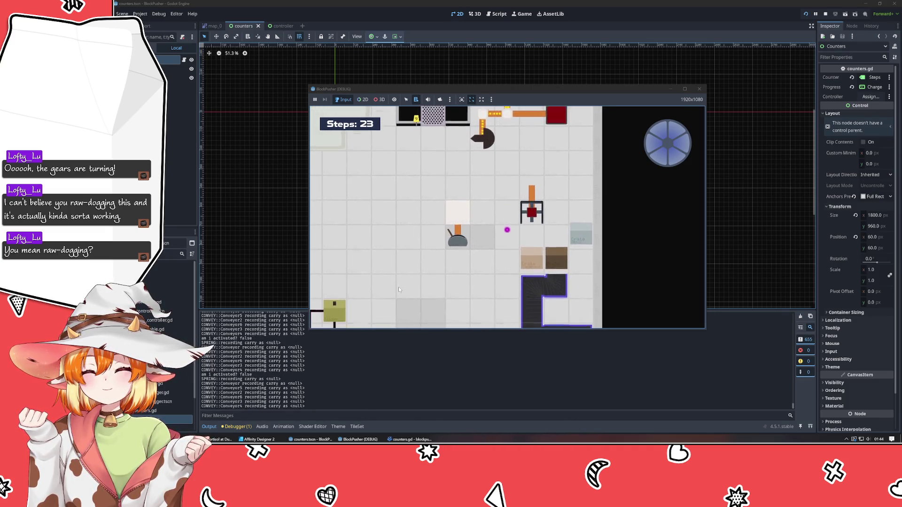
{"action": "key", "text": "Right"}
{"action": "key", "text": "Right"}
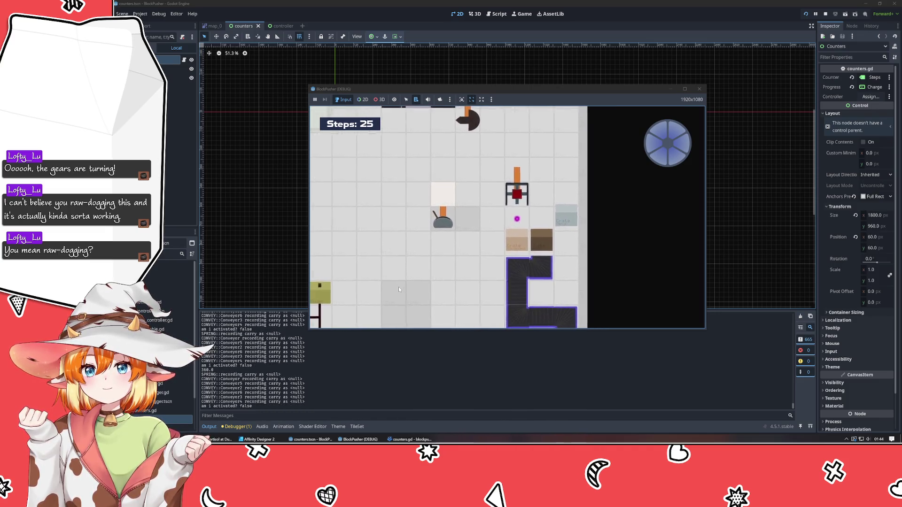
{"action": "key", "text": "Down"}
{"action": "key", "text": "Down"}
{"action": "key", "text": "Down"}
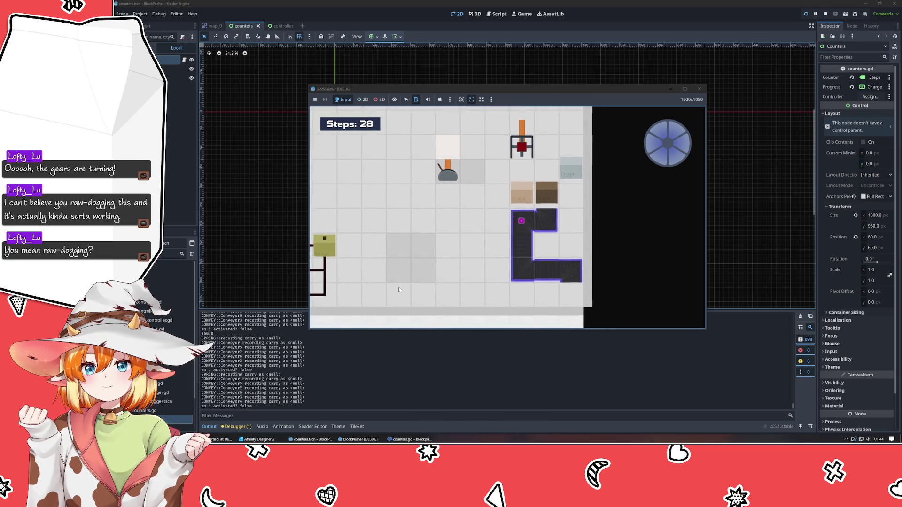
{"action": "key", "text": "Up"}
{"action": "key", "text": "Up"}
{"action": "key", "text": "Up"}
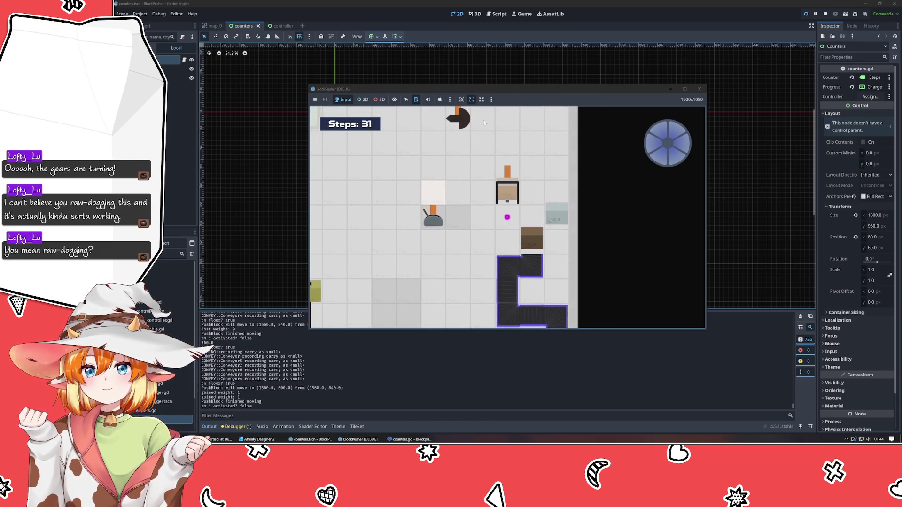
{"action": "key", "text": "z"}
{"action": "key", "text": "z"}
{"action": "key", "text": "z"}
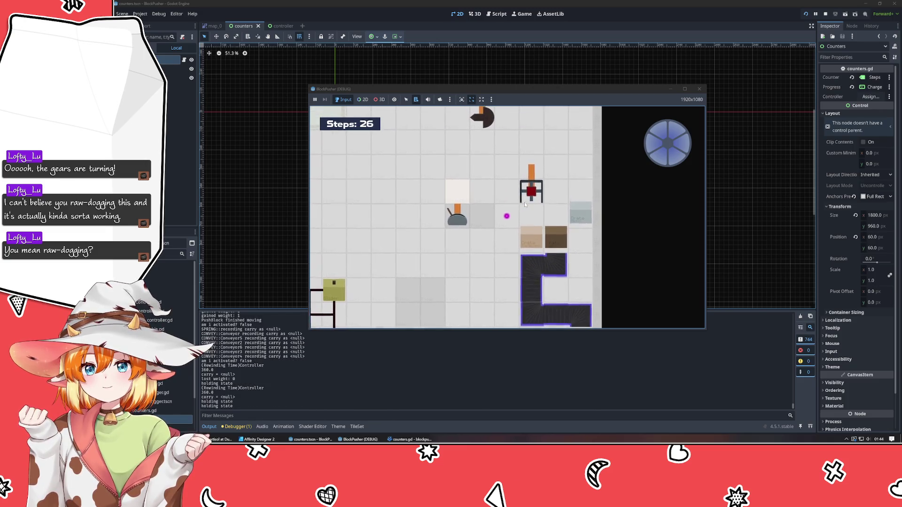
Step: Push the two crates right, rewind, then push the light crate up and rewind again
{"action": "key", "text": "Down"}
{"action": "key", "text": "Right"}
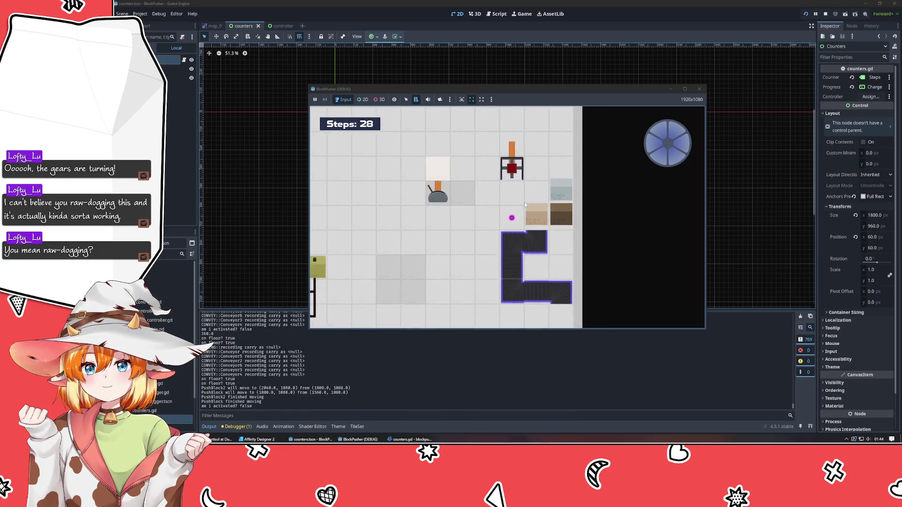
{"action": "key", "text": "Down"}
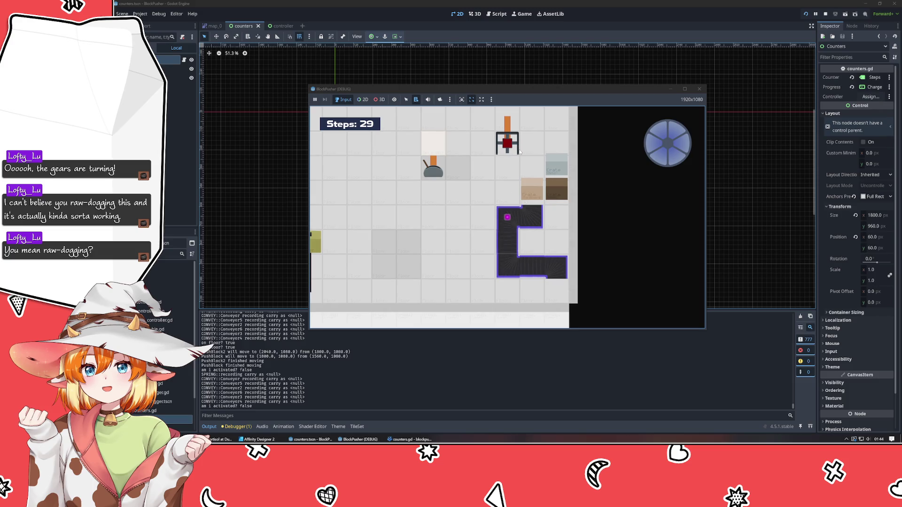
{"action": "key", "text": "z"}
{"action": "key", "text": "z"}
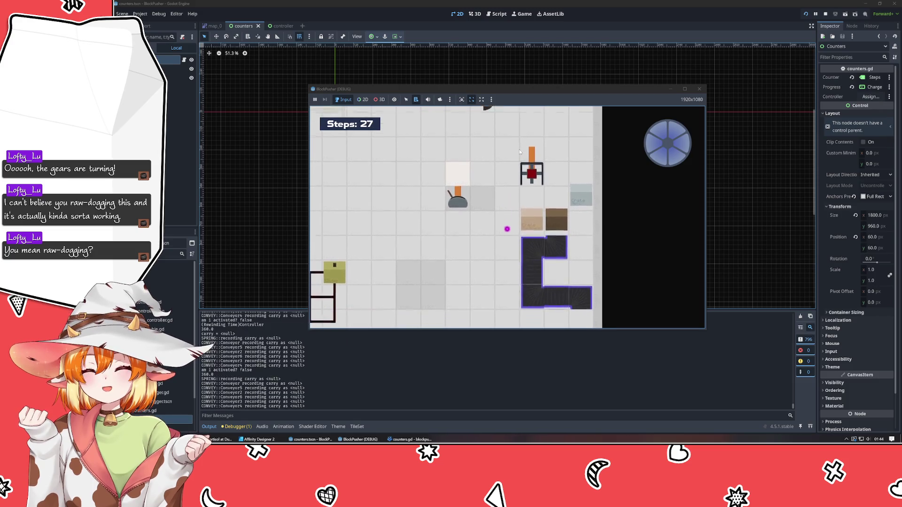
{"action": "key", "text": "Right"}
{"action": "key", "text": "Up"}
{"action": "key", "text": "Up"}
{"action": "key", "text": "Up"}
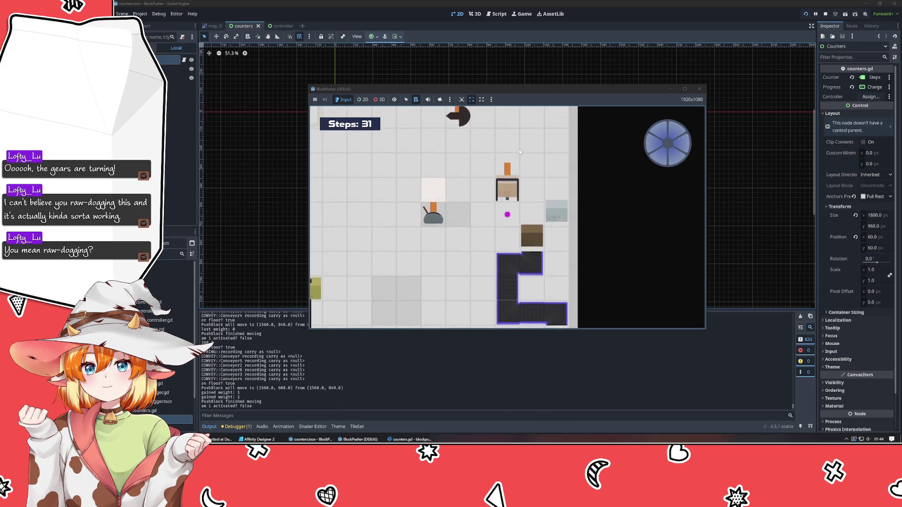
{"action": "key", "text": "z"}
{"action": "key", "text": "z"}
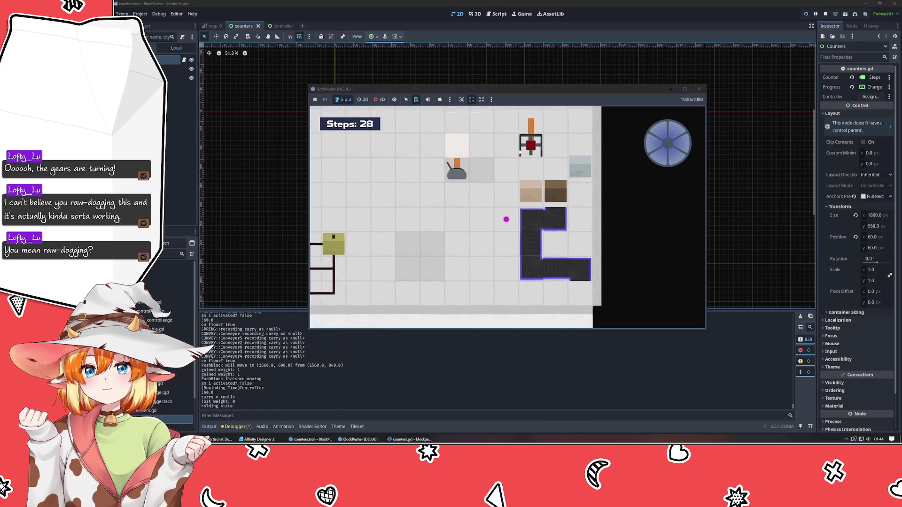
Step: Rewind almost to the level start at step 1 and stop the running game
{"action": "key", "text": "Left"}
{"action": "key", "text": "Left"}
{"action": "key", "text": "Up"}
{"action": "key", "text": "Up"}
{"action": "key", "text": "Up"}
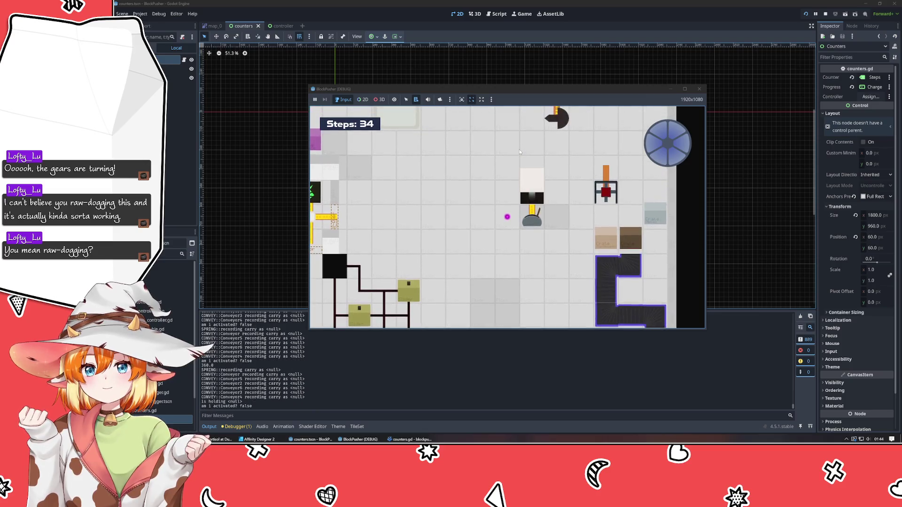
{"action": "key", "text": "z"}
{"action": "key", "text": "z"}
{"action": "key", "text": "z"}
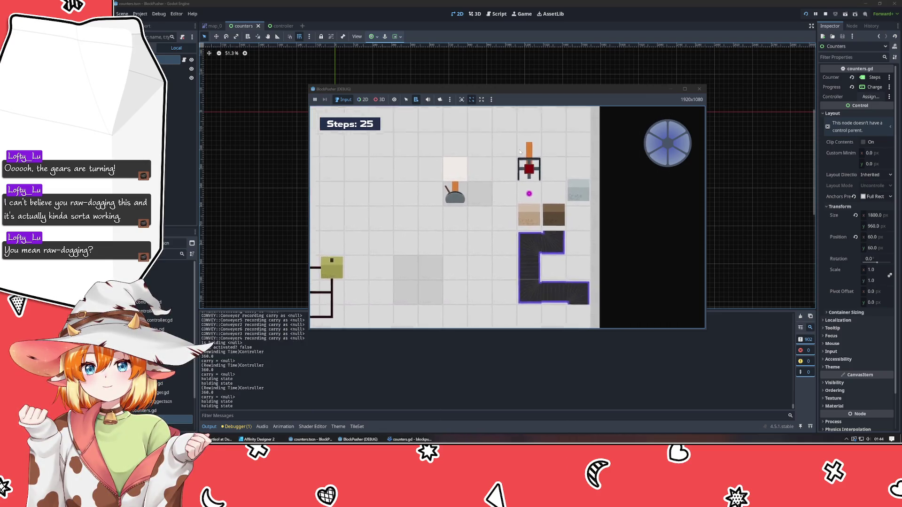
{"action": "key", "text": "z"}
{"action": "key", "text": "z"}
{"action": "key", "text": "z"}
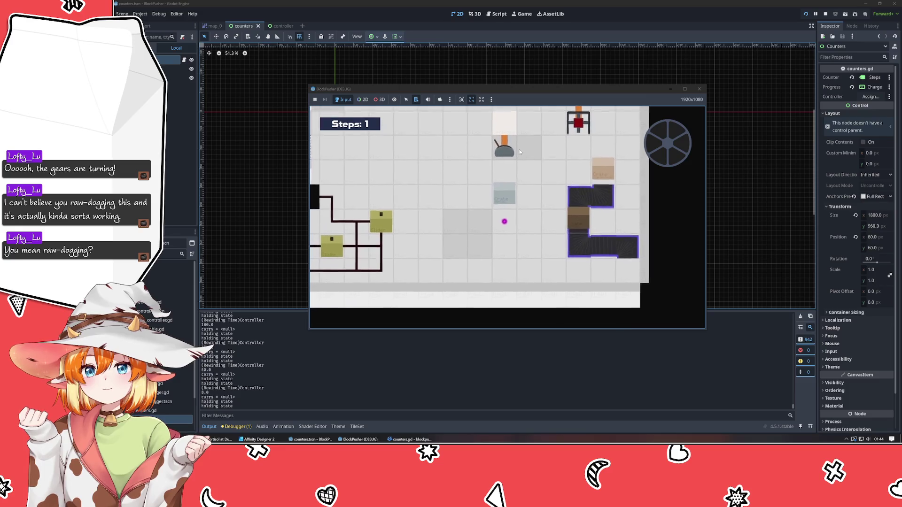
{"action": "left_click", "coordinate": [698, 90]}
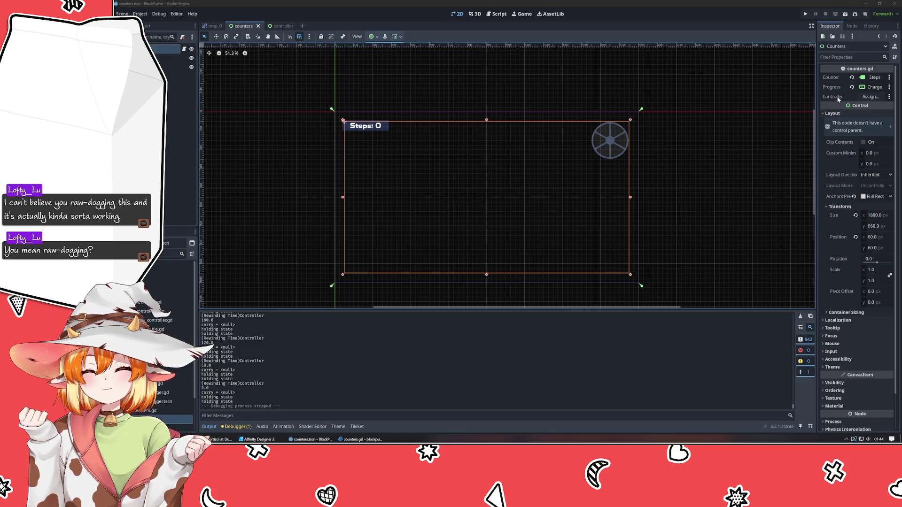
Step: Enable Allow Greater on the Charge progress bar, then save the scene and relaunch the game
{"action": "left_click", "coordinate": [870, 89]}
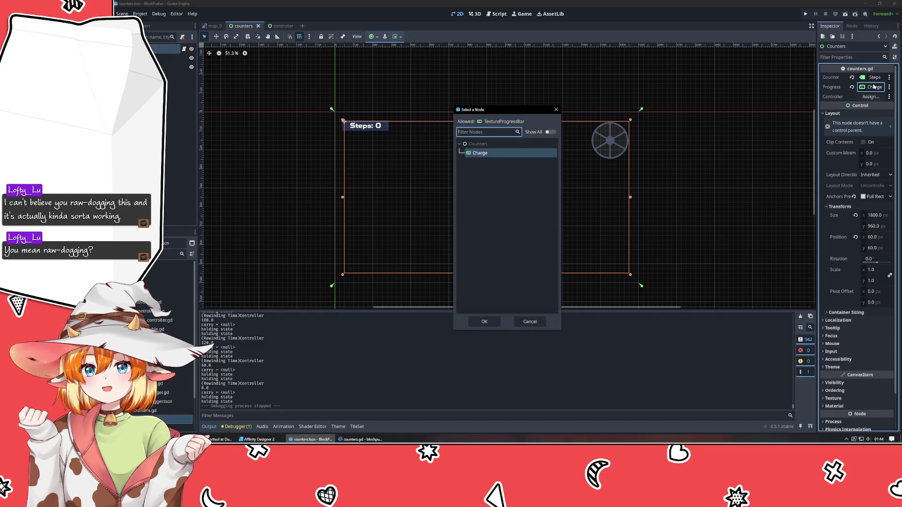
{"action": "left_click", "coordinate": [559, 111]}
{"action": "left_click", "coordinate": [171, 57]}
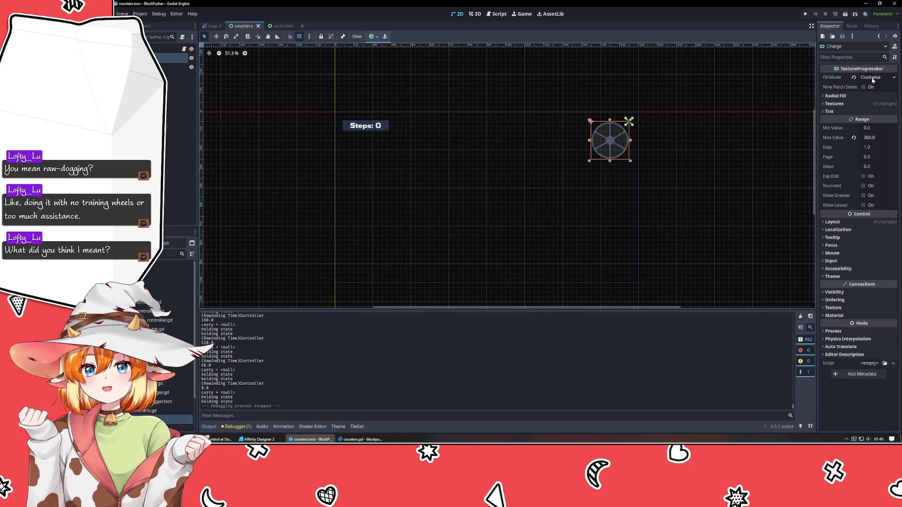
{"action": "left_click", "coordinate": [856, 104]}
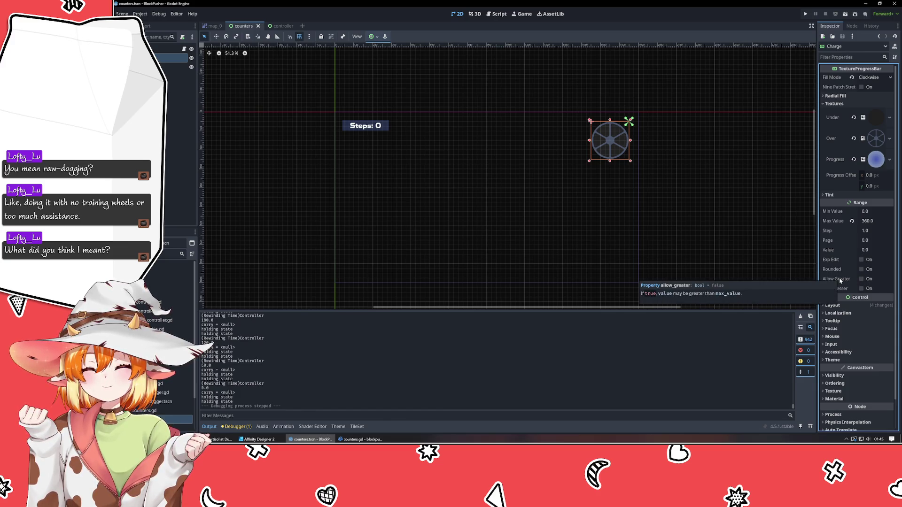
{"action": "left_click", "coordinate": [880, 279]}
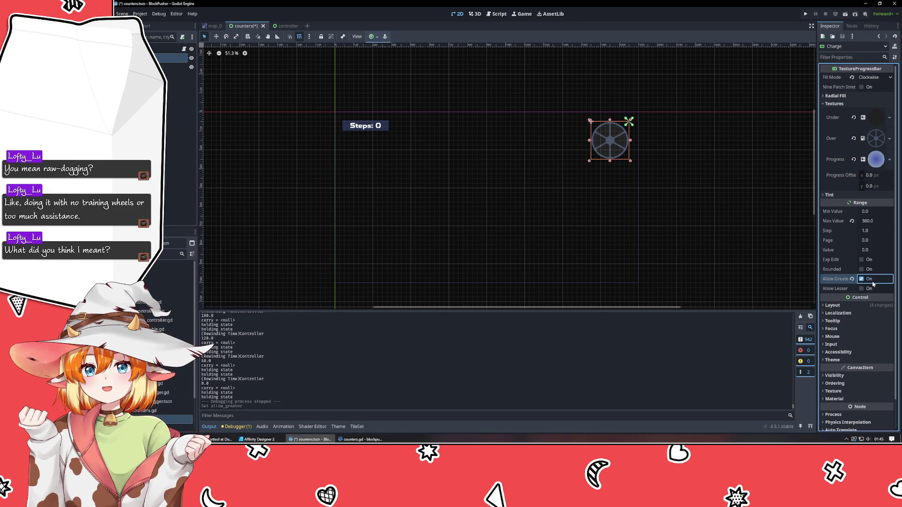
{"action": "left_click", "coordinate": [806, 14]}
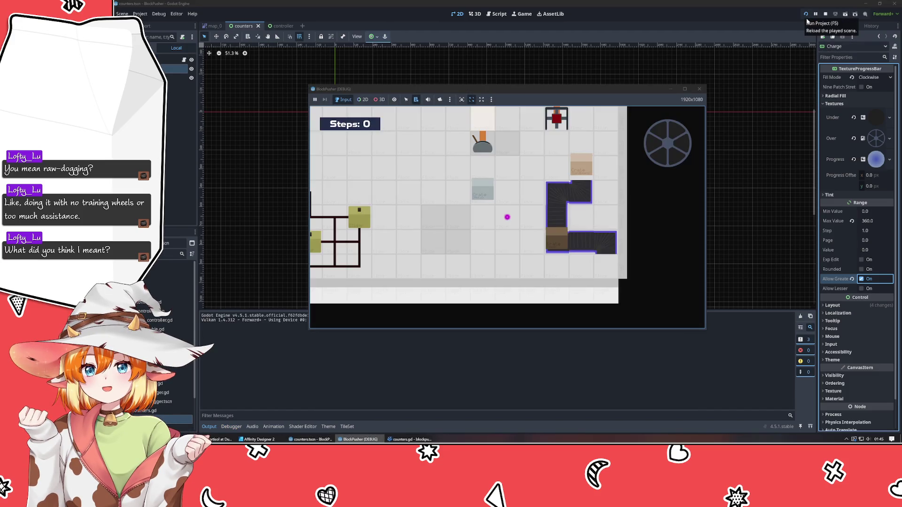
Step: Walk the player around until Steps reads 23, then uncheck Allow Greater on the Charge bar
{"action": "key", "text": "Up"}
{"action": "key", "text": "Up"}
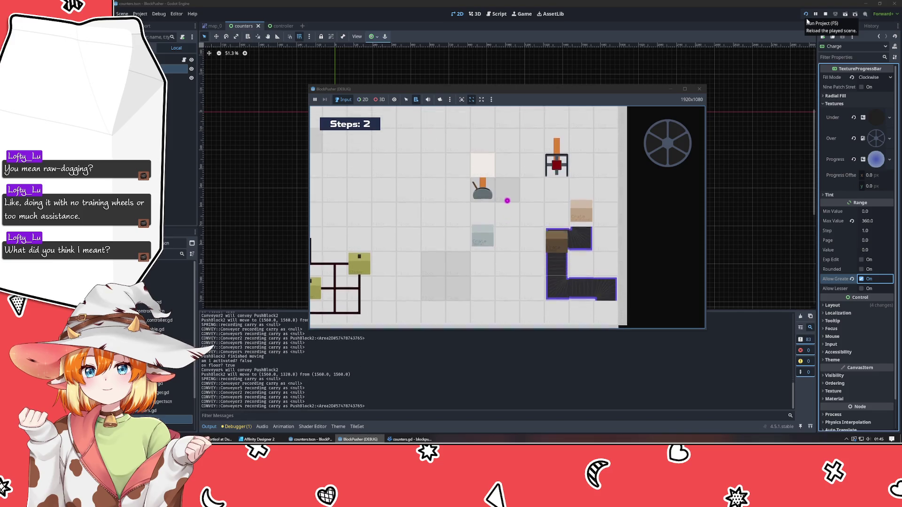
{"action": "key", "text": "Up"}
{"action": "key", "text": "Up"}
{"action": "key", "text": "Left"}
{"action": "key", "text": "Left"}
{"action": "key", "text": "Left"}
{"action": "key", "text": "Up"}
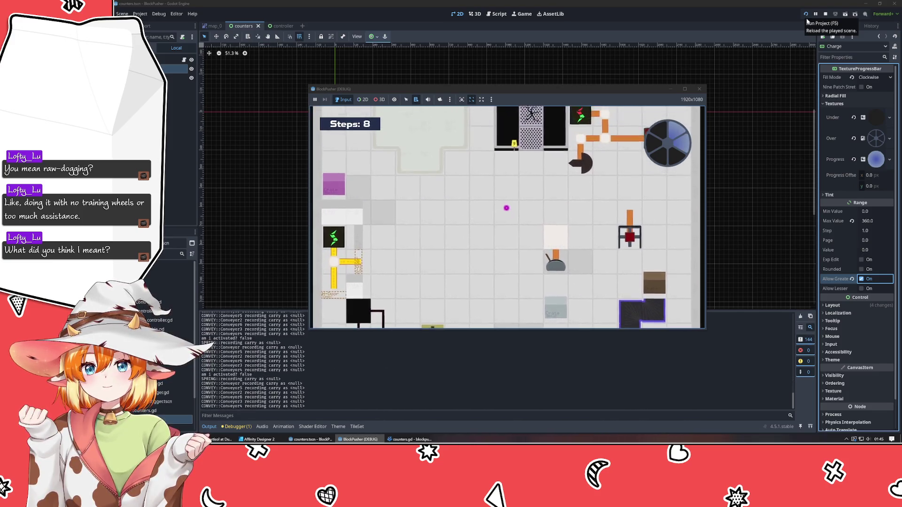
{"action": "key", "text": "Up"}
{"action": "key", "text": "Right"}
{"action": "key", "text": "Right"}
{"action": "key", "text": "Right"}
{"action": "key", "text": "Down"}
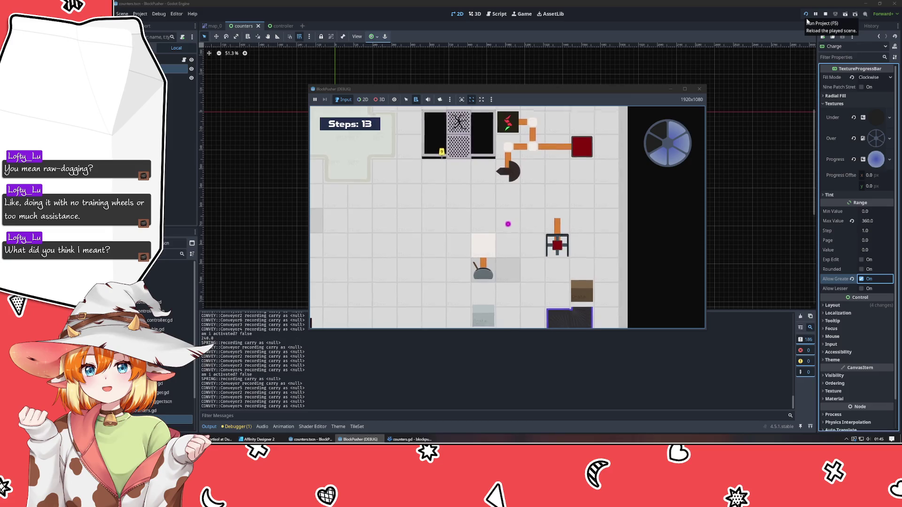
{"action": "key", "text": "Down"}
{"action": "key", "text": "Down"}
{"action": "key", "text": "Down"}
{"action": "key", "text": "Down"}
{"action": "key", "text": "Down"}
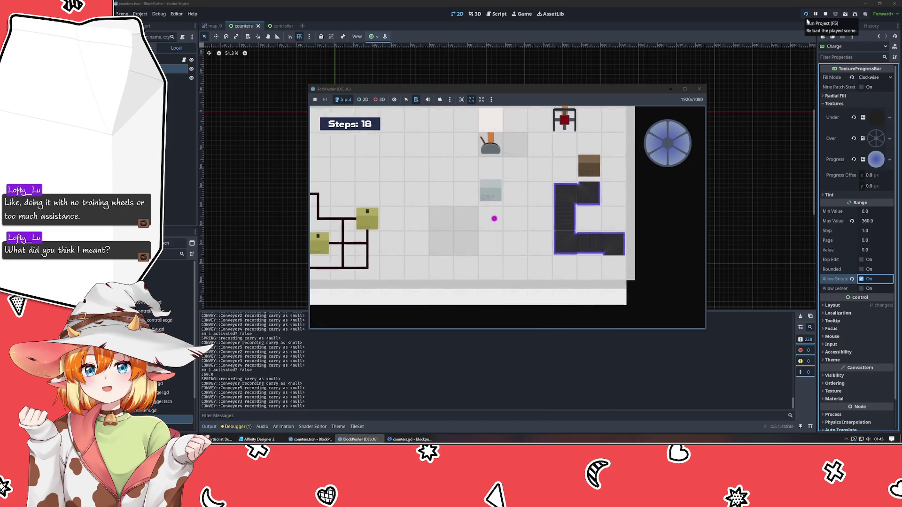
{"action": "key", "text": "Left"}
{"action": "key", "text": "Left"}
{"action": "key", "text": "Left"}
{"action": "key", "text": "Up"}
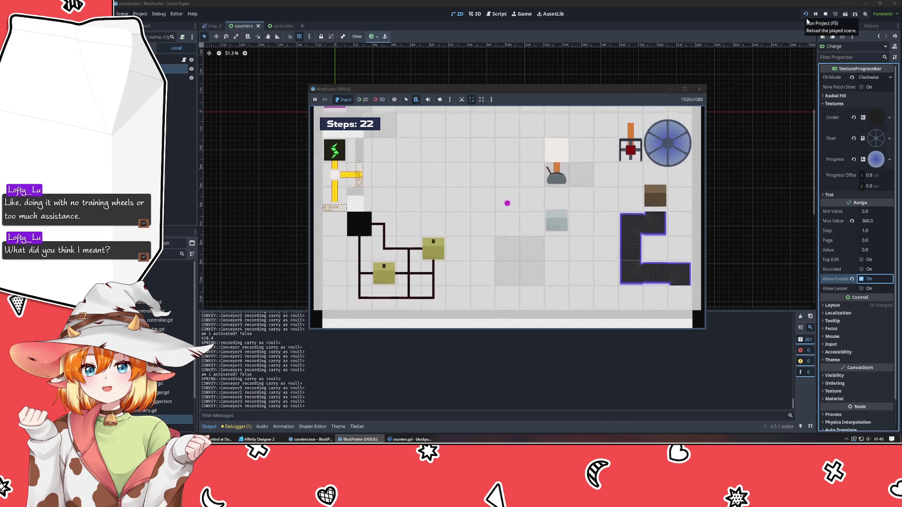
{"action": "key", "text": "Up"}
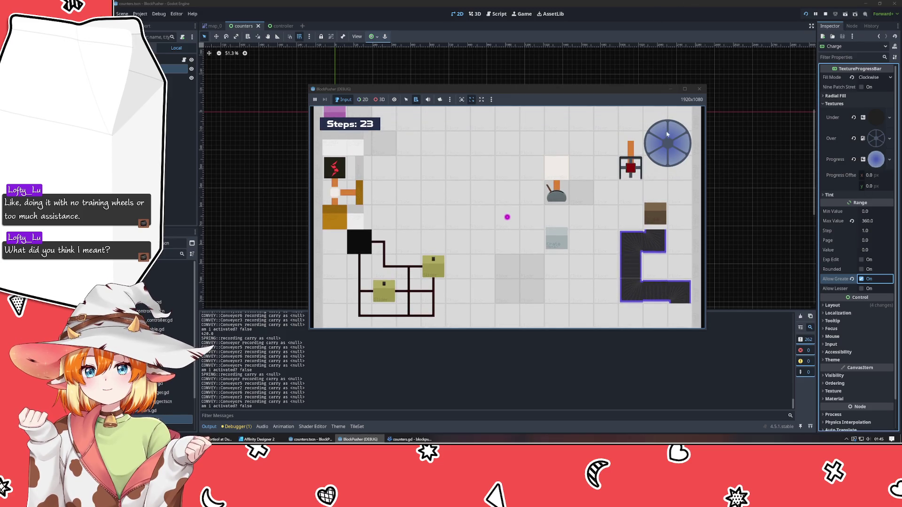
{"action": "left_click", "coordinate": [861, 279]}
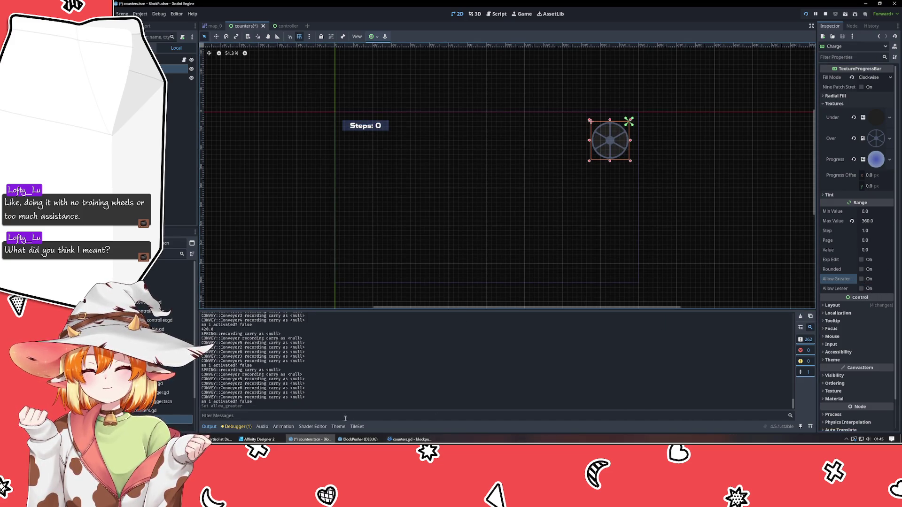
Step: Stop the running game and look over decr_all in counters.gd, then return to Godot
{"action": "left_click", "coordinate": [409, 439]}
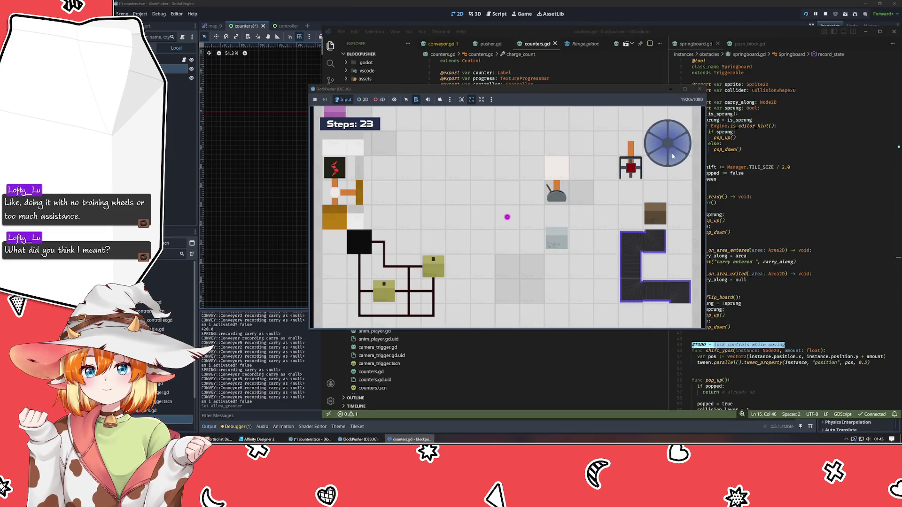
{"action": "left_click", "coordinate": [693, 92]}
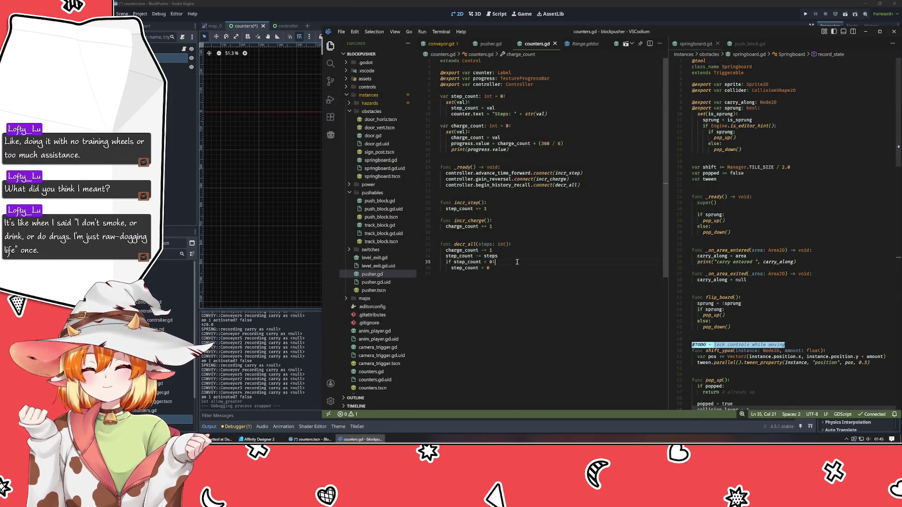
{"action": "left_click", "coordinate": [519, 261]}
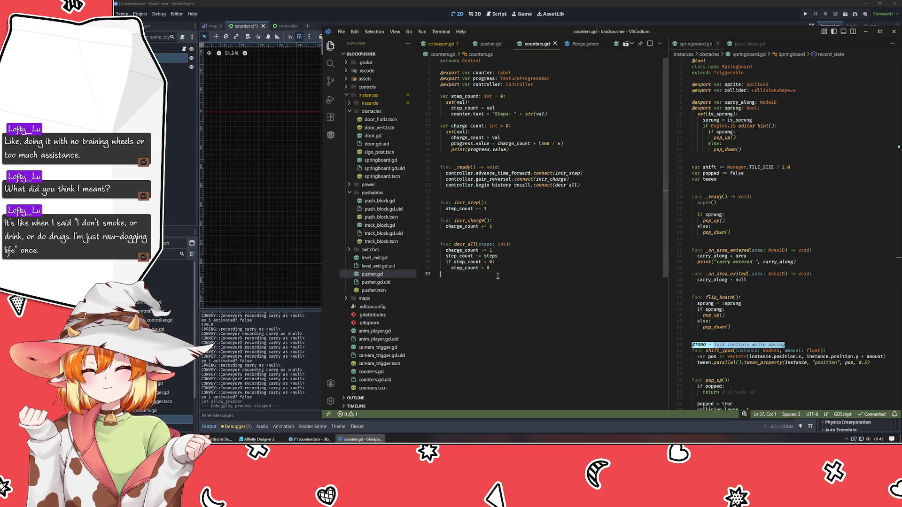
{"action": "left_click", "coordinate": [259, 201]}
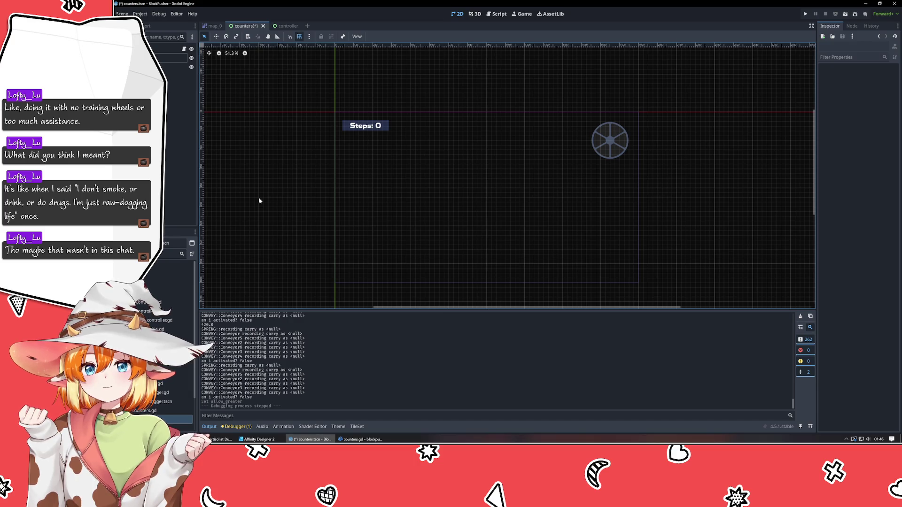
Step: Save counters.tscn with Ctrl+S, pan the viewport, and switch to counters.gd in VSCodium
{"action": "key", "text": "ctrl+s"}
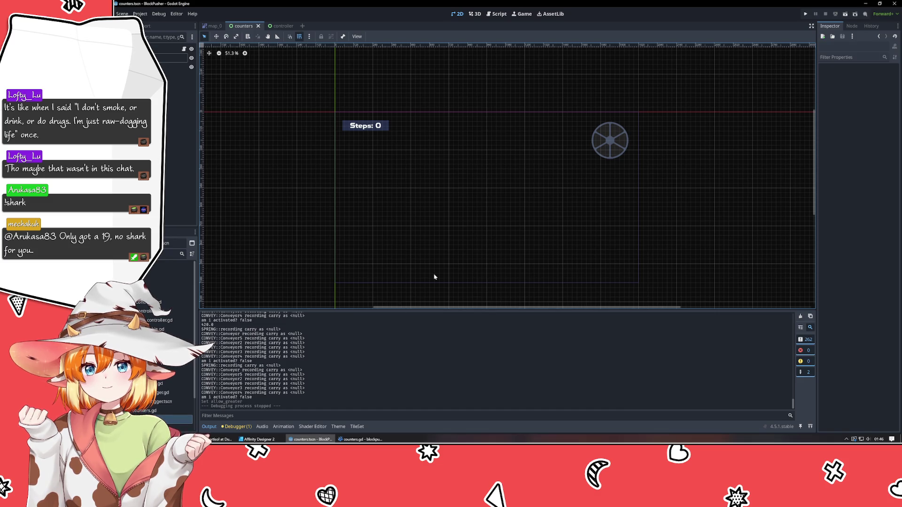
{"action": "mouse_move", "coordinate": [435, 277]}
{"action": "left_mouse_down"}
{"action": "mouse_move", "coordinate": [421, 256]}
{"action": "mouse_move", "coordinate": [439, 252]}
{"action": "left_mouse_up"}
{"action": "left_click", "coordinate": [360, 440]}
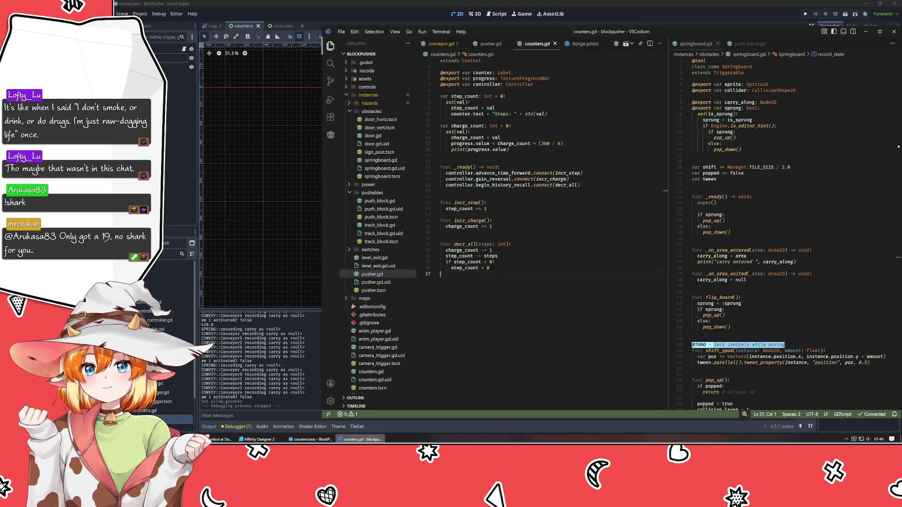
Step: Review the step_count setter and incr functions in counters.gd, then Alt+Tab back to Godot
{"action": "left_click", "coordinate": [528, 327]}
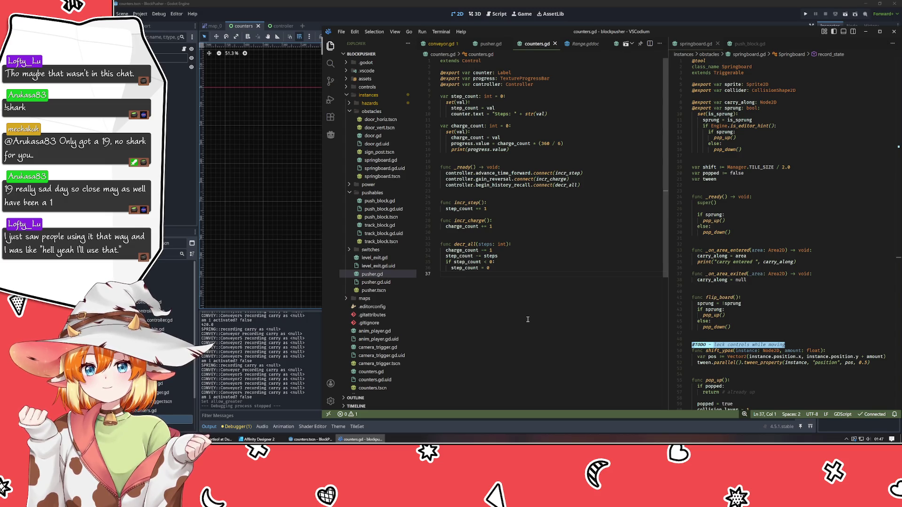
{"action": "left_click", "coordinate": [500, 191]}
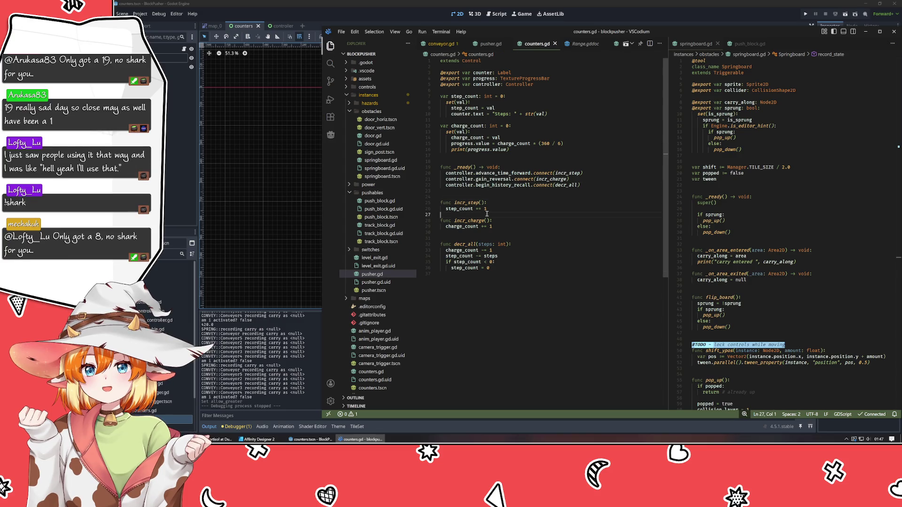
{"action": "left_click", "coordinate": [494, 232]}
{"action": "left_click", "coordinate": [458, 120]}
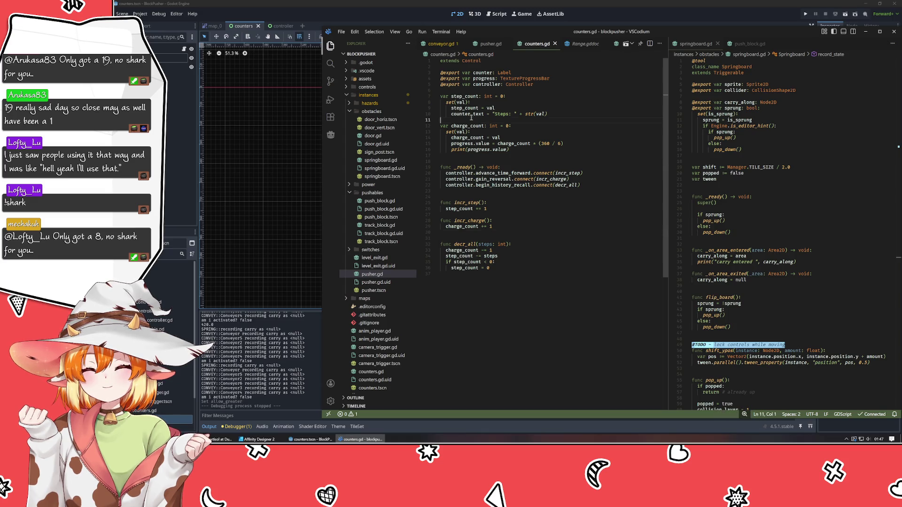
{"action": "left_click", "coordinate": [458, 91]}
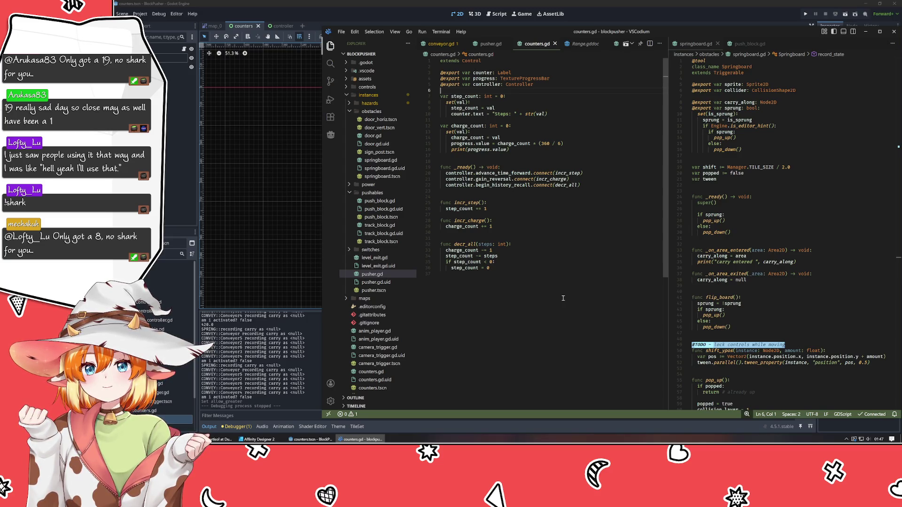
{"action": "left_click", "coordinate": [562, 298]}
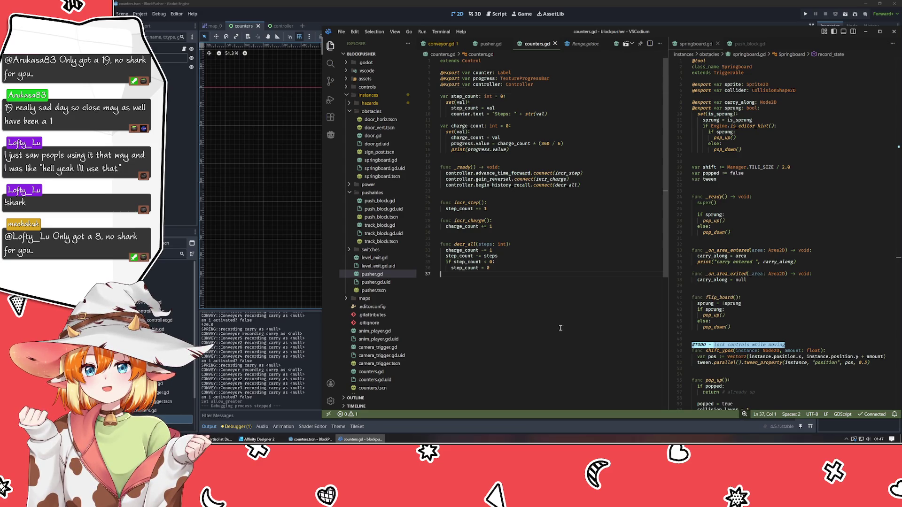
{"action": "key", "text": "alt+Tab"}
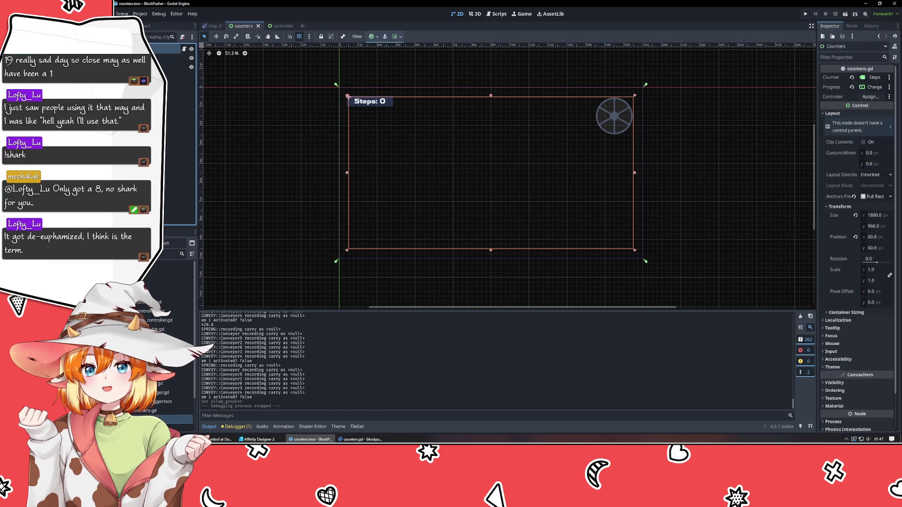
Step: Open the controller scene in Godot, then bring up the conveyor.gd script in VSCodium
{"action": "left_click", "coordinate": [278, 26]}
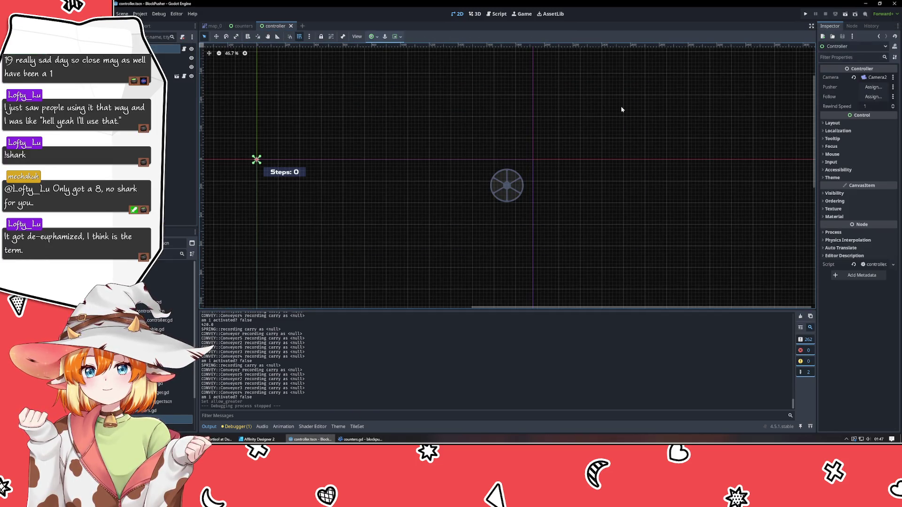
{"action": "left_click", "coordinate": [371, 440]}
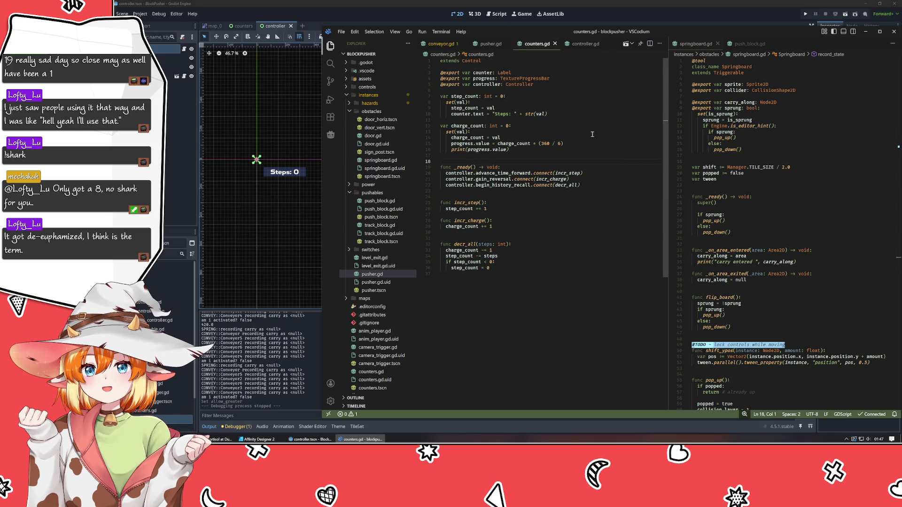
{"action": "left_click", "coordinate": [444, 43]}
Step: Close conveyor.gd and start a new line below rewind_speed in controller.gd
{"action": "scroll", "coordinate": [494, 217], "scroll_direction": "down", "scroll_amount": 5}
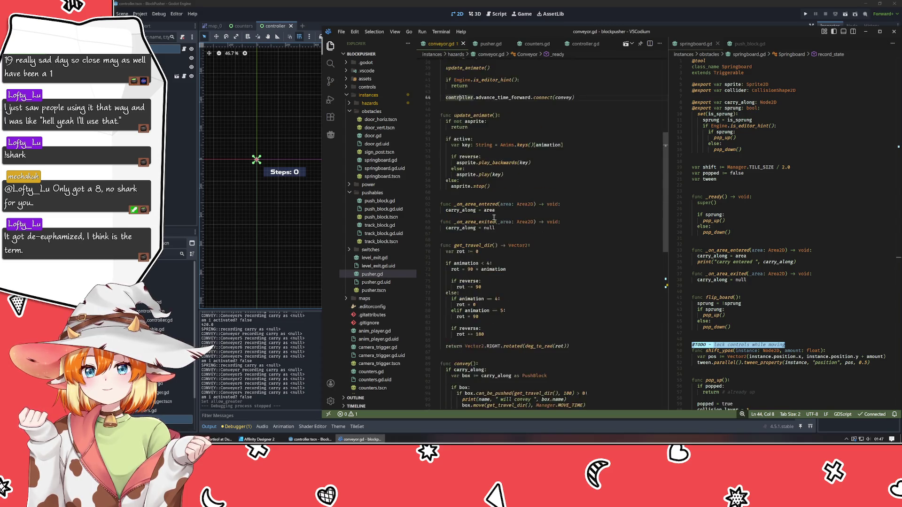
{"action": "middle_click", "coordinate": [441, 43]}
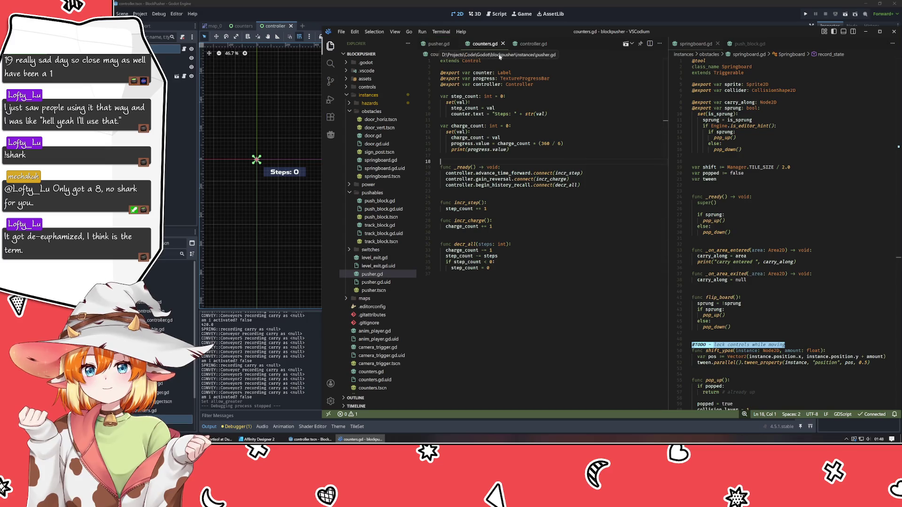
{"action": "left_click", "coordinate": [526, 43]}
{"action": "scroll", "coordinate": [484, 260], "scroll_direction": "up", "scroll_amount": 10}
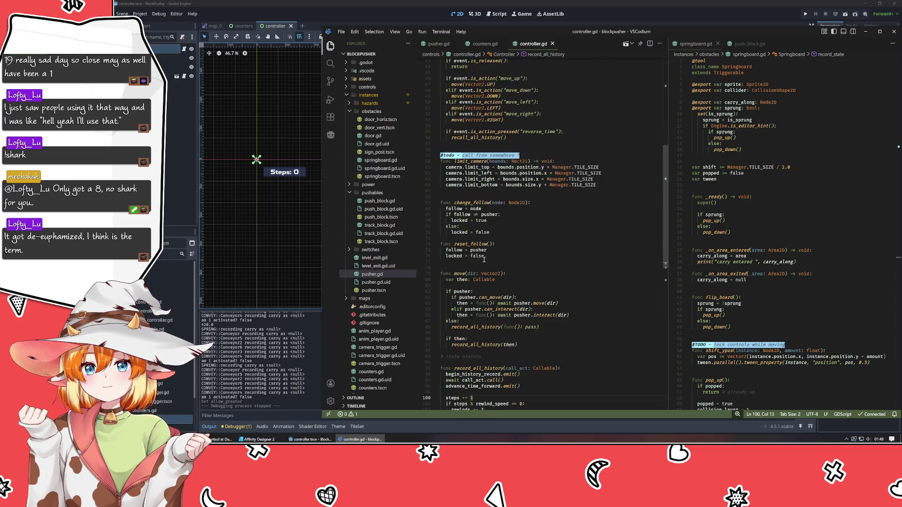
{"action": "scroll", "coordinate": [499, 130], "scroll_direction": "up", "scroll_amount": 5}
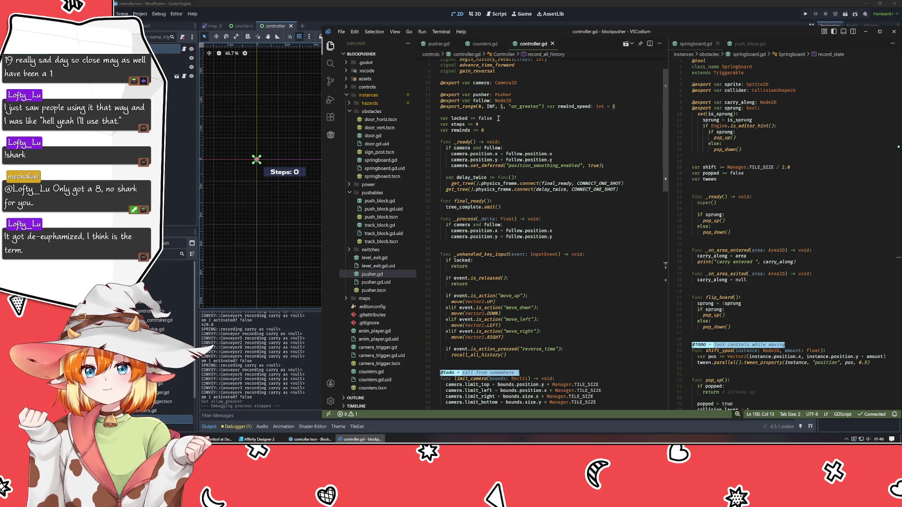
{"action": "left_click", "coordinate": [629, 137]}
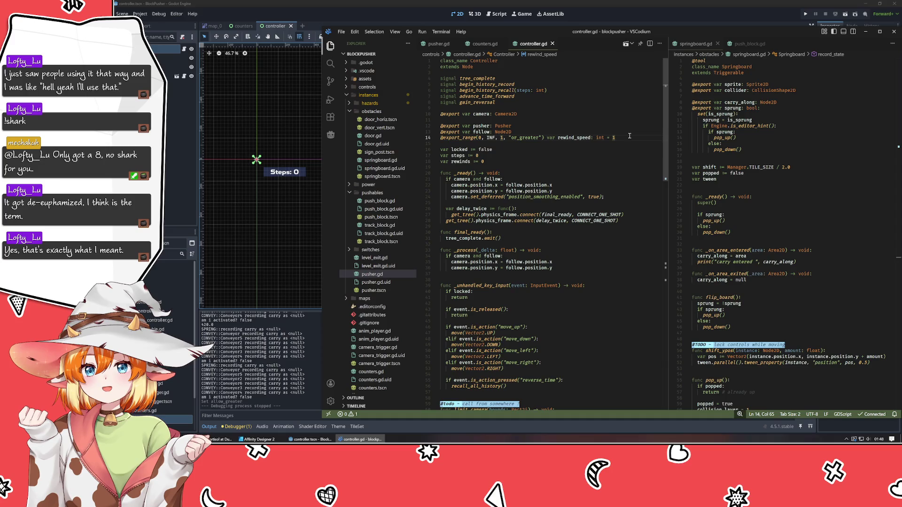
{"action": "key", "text": "Return"}
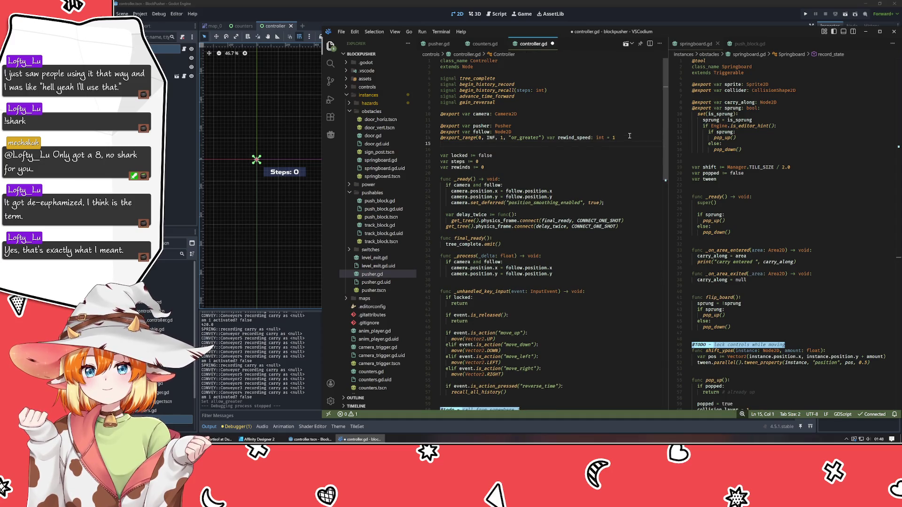
{"action": "type", "text": "@"}
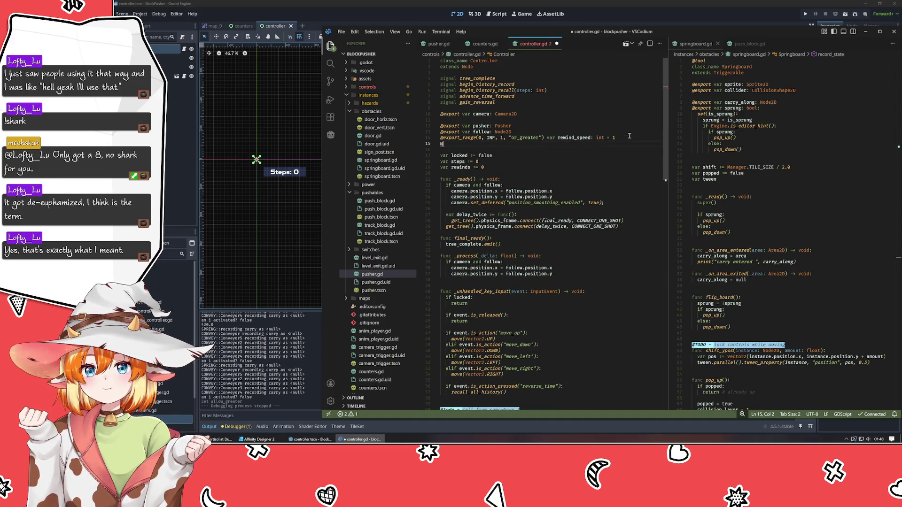
{"action": "type", "text": "export_"}
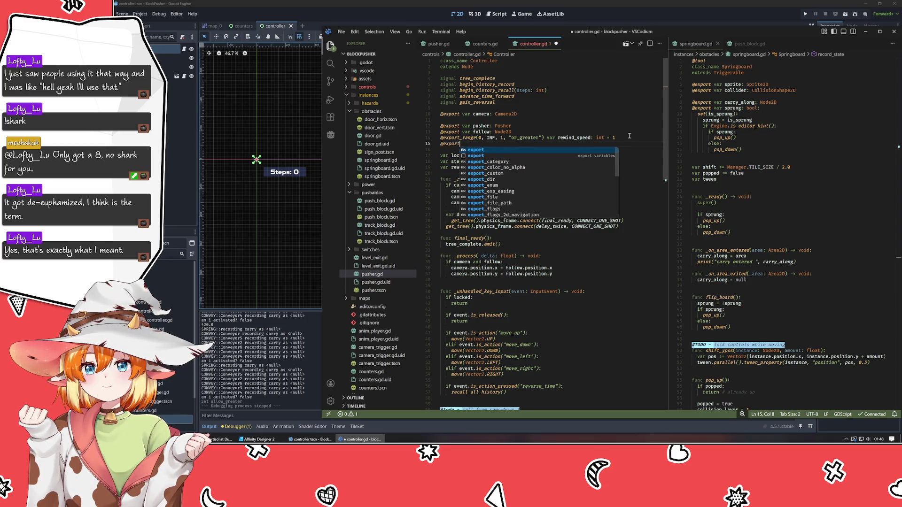
{"action": "type", "text": "range"}
{"action": "key", "text": "Return"}
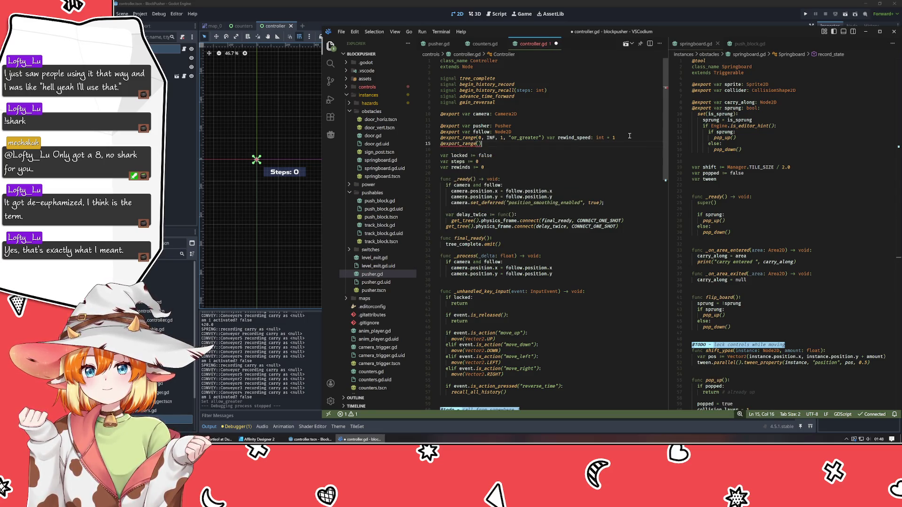
{"action": "type", "text": "0, INF,"}
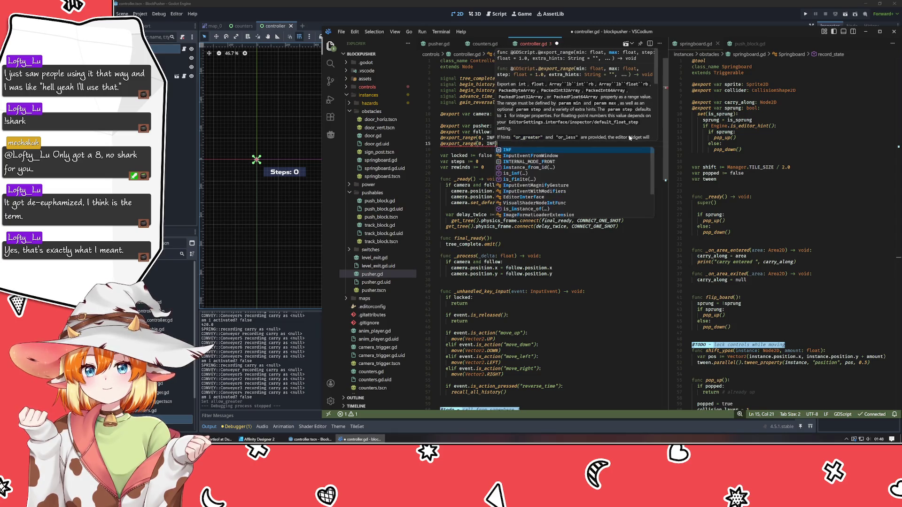
{"action": "key", "text": "Escape"}
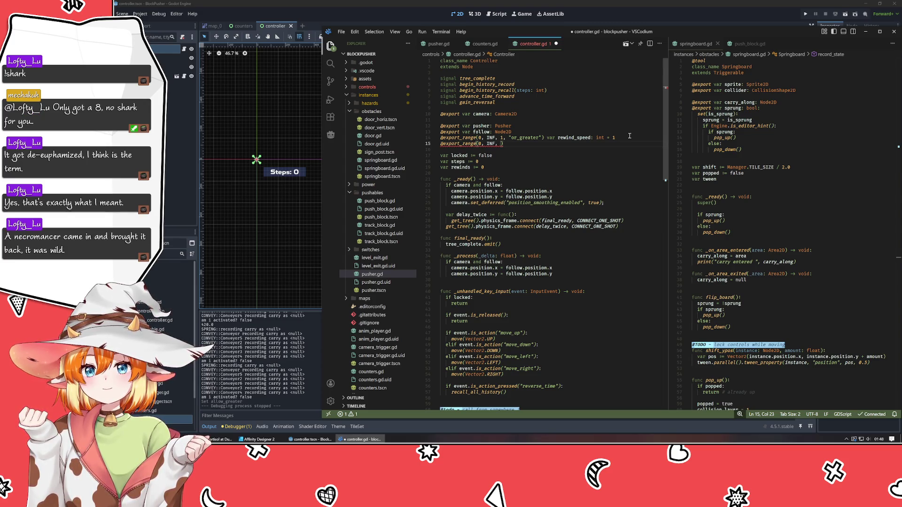
{"action": "type", "text": "3, \""}
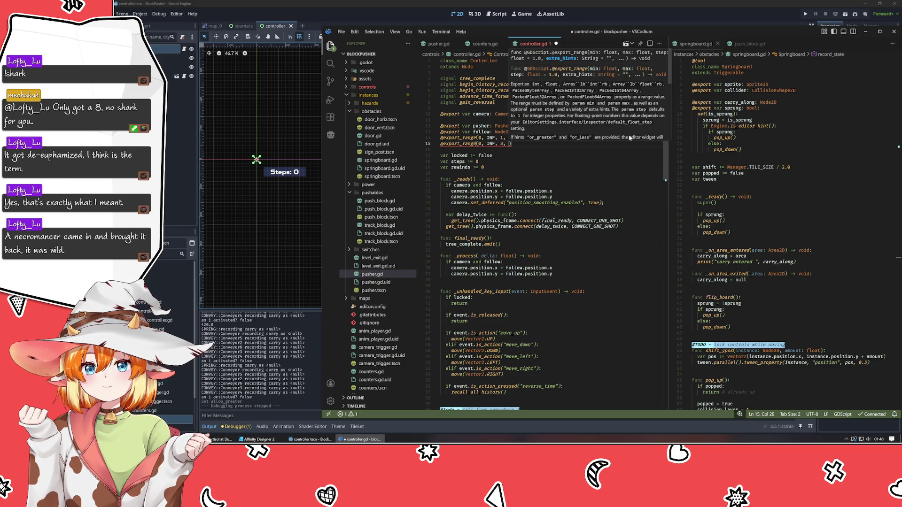
{"action": "type", "text": "or_gr"}
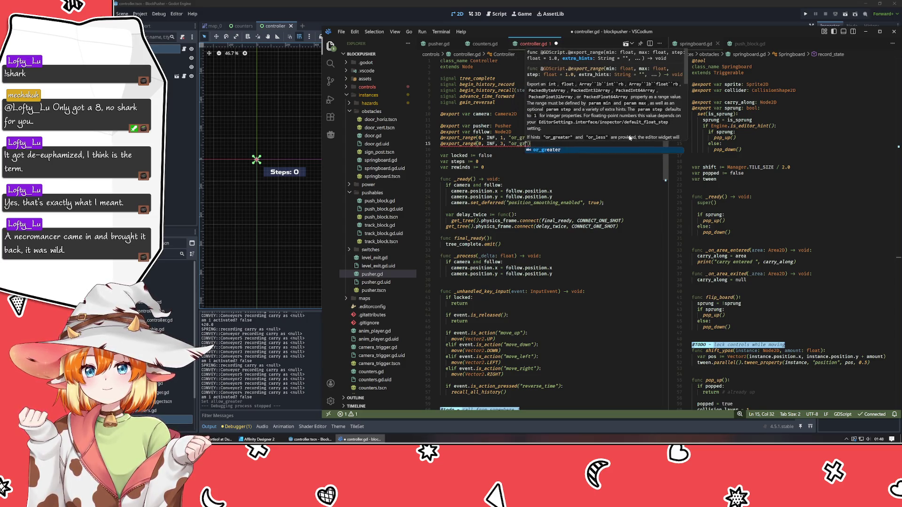
{"action": "key", "text": "Return"}
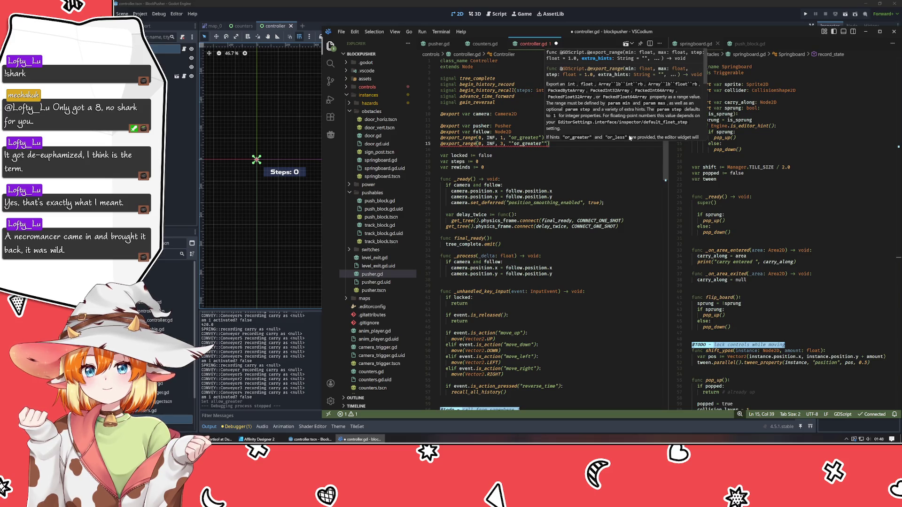
{"action": "key", "text": "ctrl+z"}
{"action": "key", "text": "Right"}
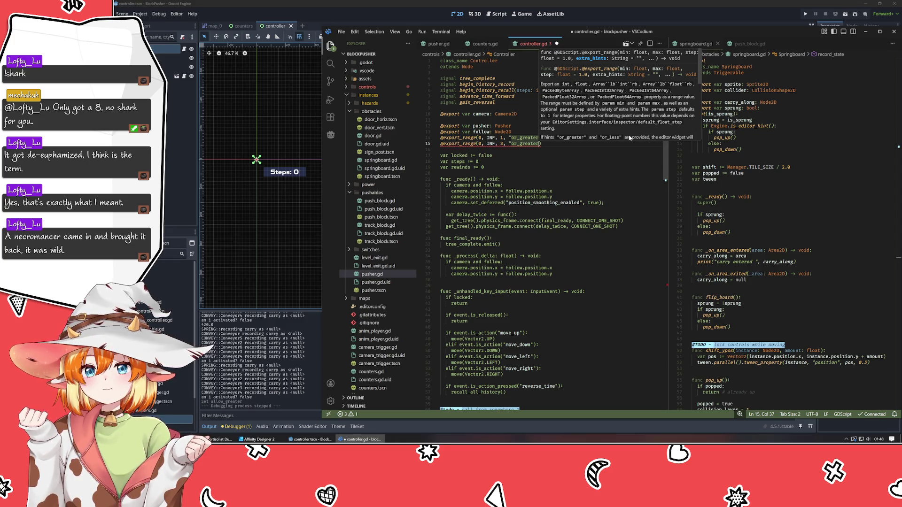
{"action": "type", "text": "\""}
{"action": "key", "text": "Escape"}
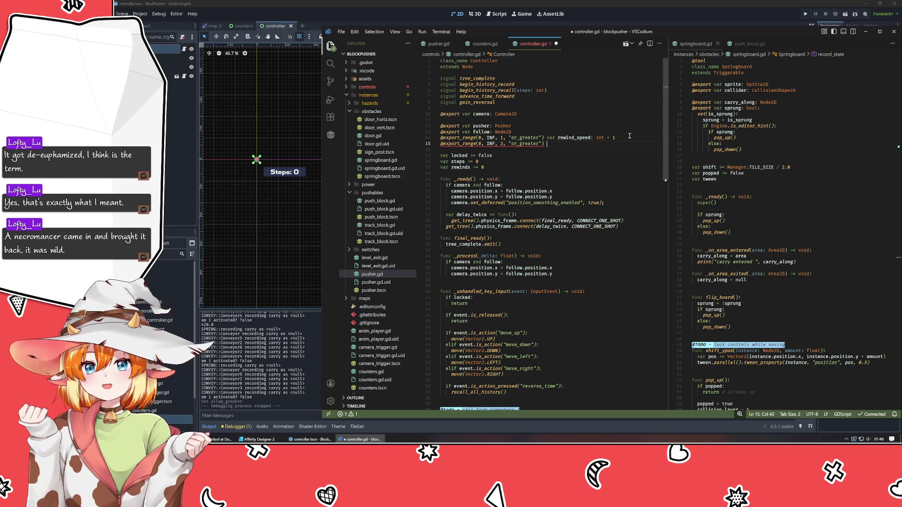
Step: Complete it with the declaration var max_rewinds: int = 3
{"action": "type", "text": "var "}
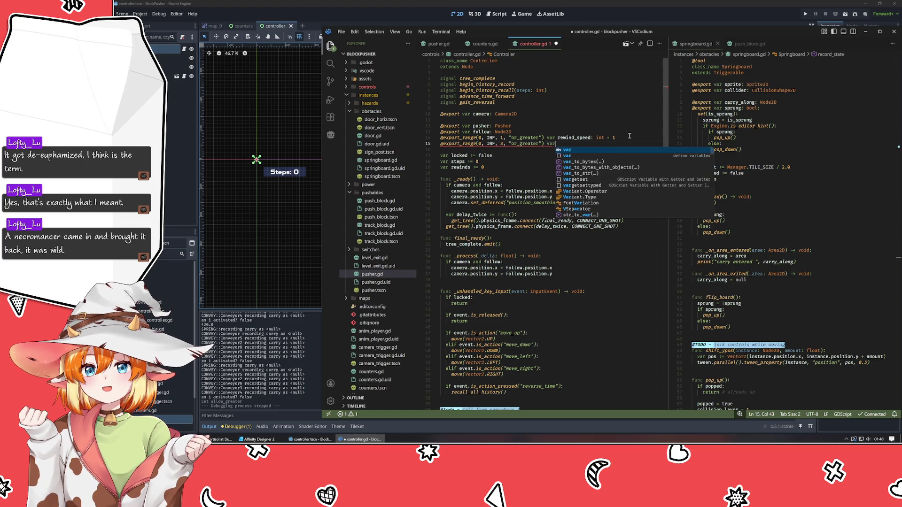
{"action": "type", "text": "max_rewinds"}
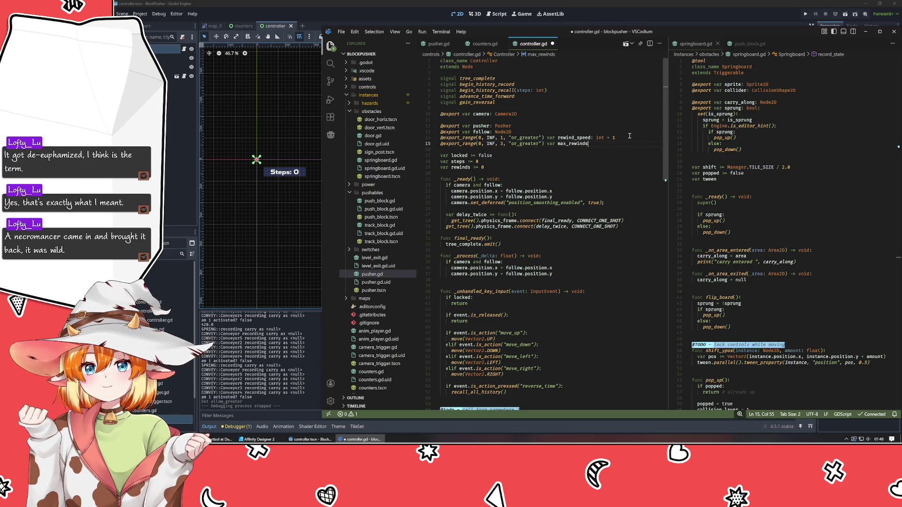
{"action": "type", "text": ": int"}
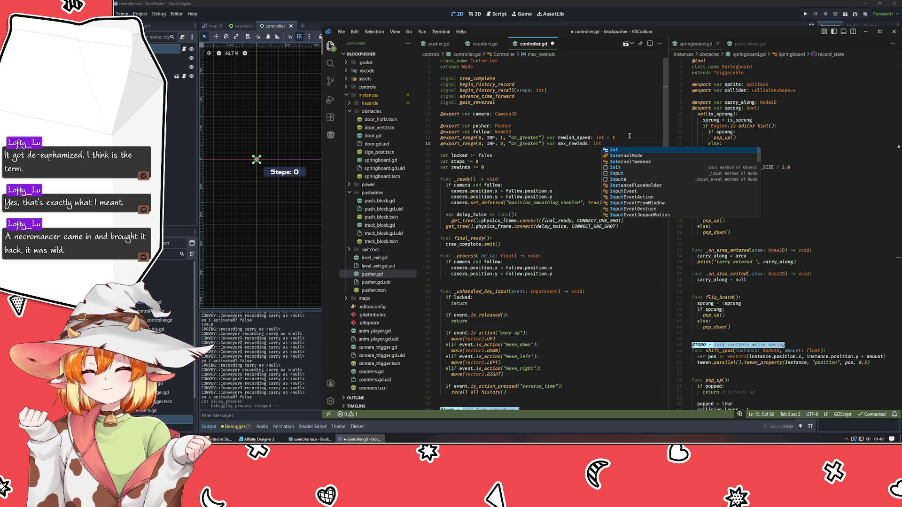
{"action": "type", "text": " = "}
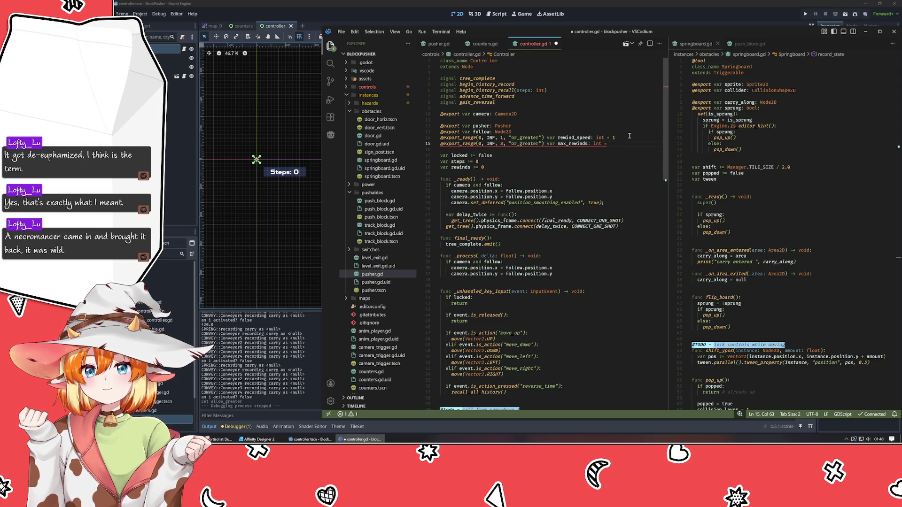
{"action": "type", "text": "3"}
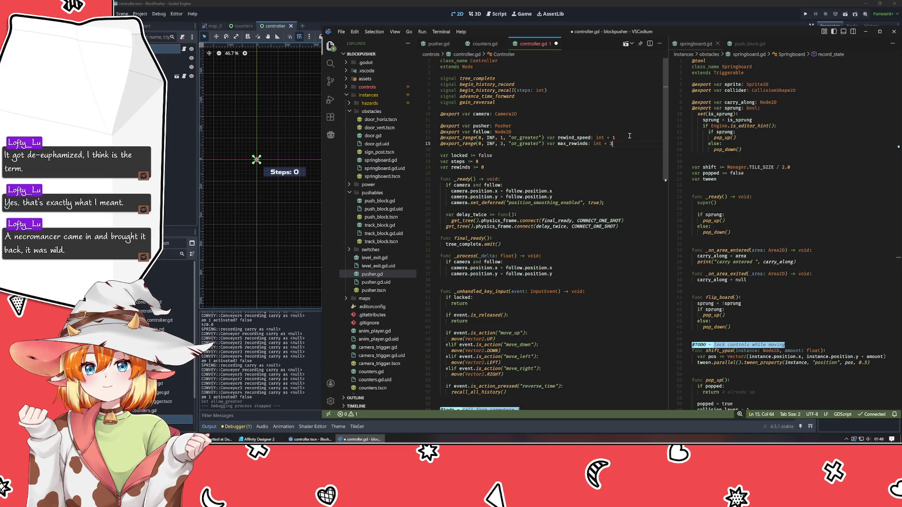
{"action": "left_click", "coordinate": [504, 143]}
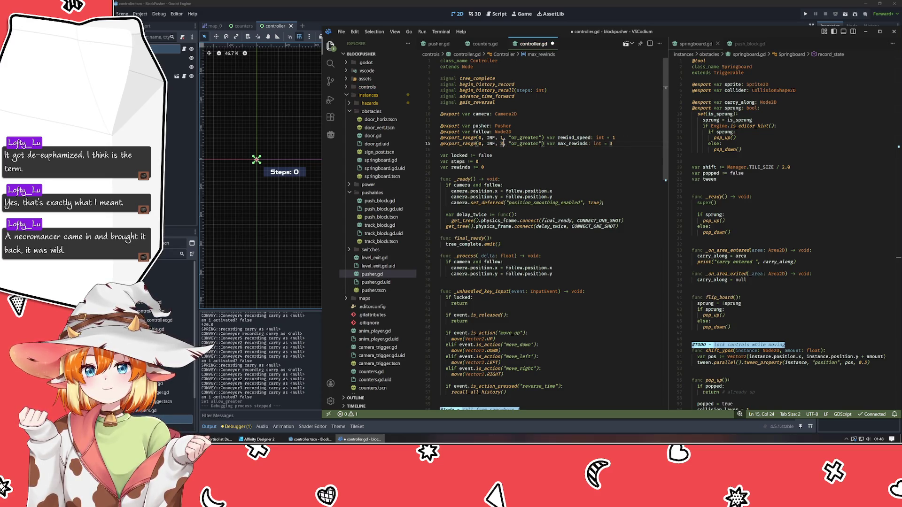
{"action": "key", "text": "End"}
Step: Duplicate the max_rewinds export line to use as the template for another setting
{"action": "mouse_move", "coordinate": [467, 146]}
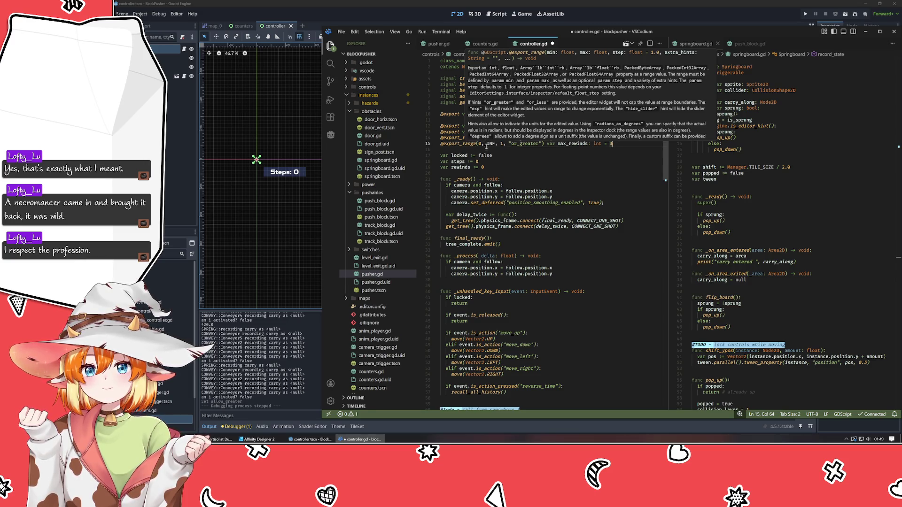
{"action": "left_click", "coordinate": [485, 149]}
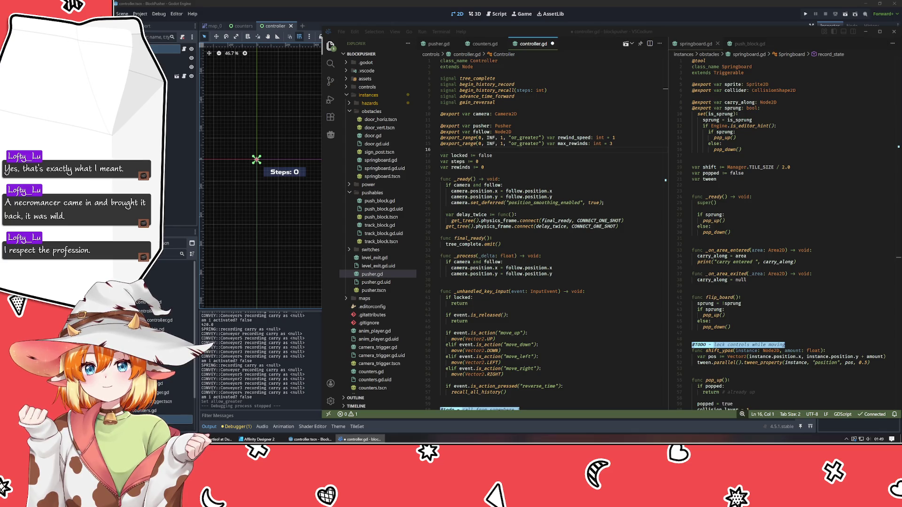
{"action": "left_click", "coordinate": [598, 259]}
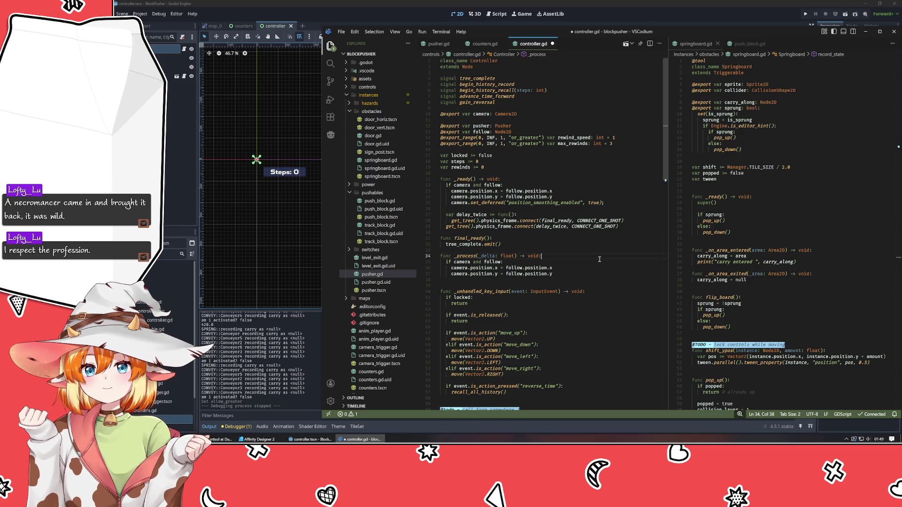
{"action": "left_click", "coordinate": [571, 279]}
{"action": "left_click", "coordinate": [498, 244]}
{"action": "left_click", "coordinate": [528, 251]}
{"action": "left_click", "coordinate": [525, 150]}
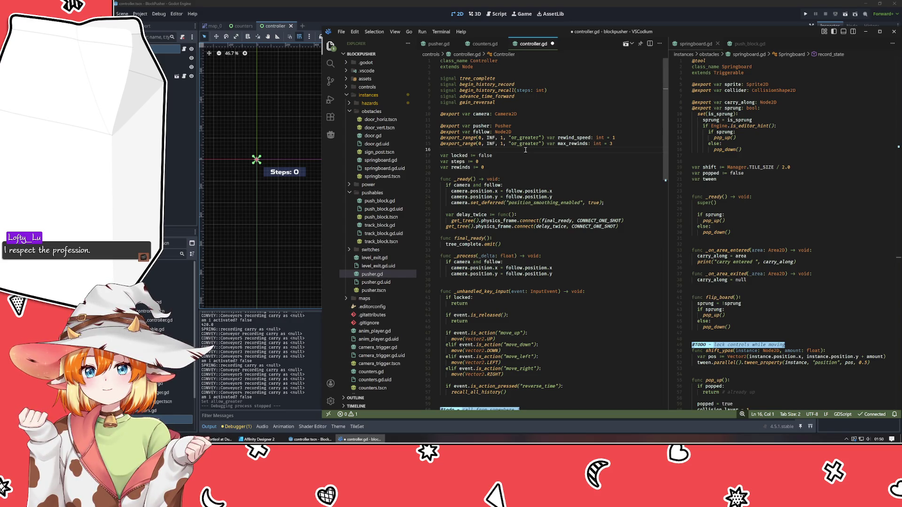
{"action": "key", "text": "shift+alt+Up"}
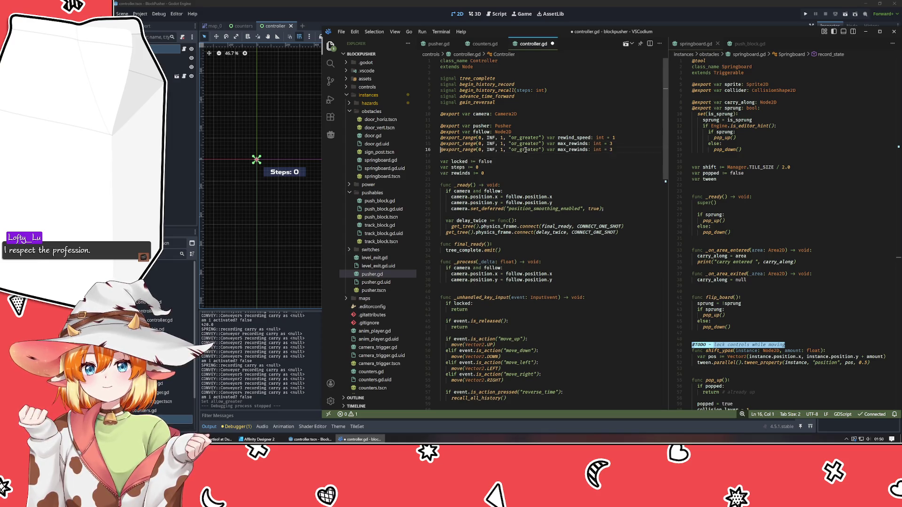
Step: Rename the copied line's variable from max_rewinds to rewind_gain
{"action": "key", "text": "ctrl+Right"}
{"action": "key", "text": "ctrl+Right"}
{"action": "key", "text": "ctrl+Right"}
{"action": "key", "text": "ctrl+Right"}
{"action": "key", "text": "ctrl+Right"}
{"action": "key", "text": "ctrl+Right"}
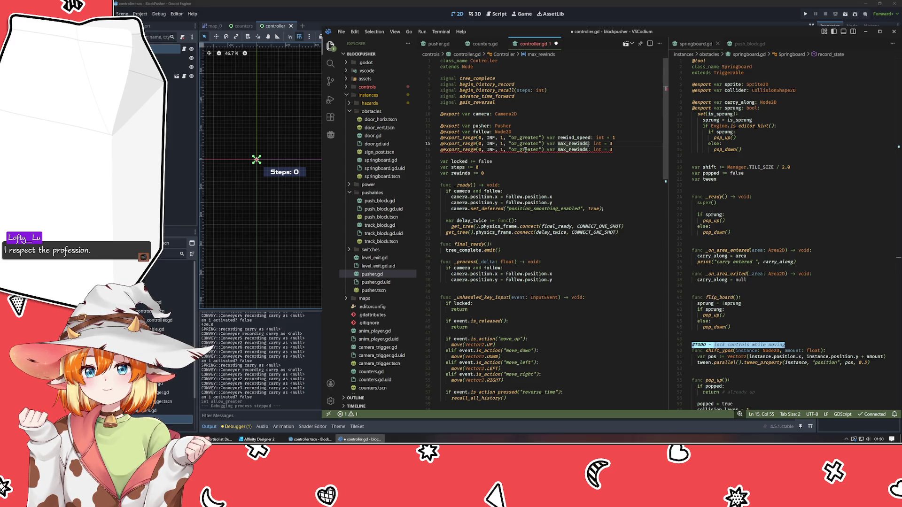
{"action": "key", "text": "ctrl+BackSpace"}
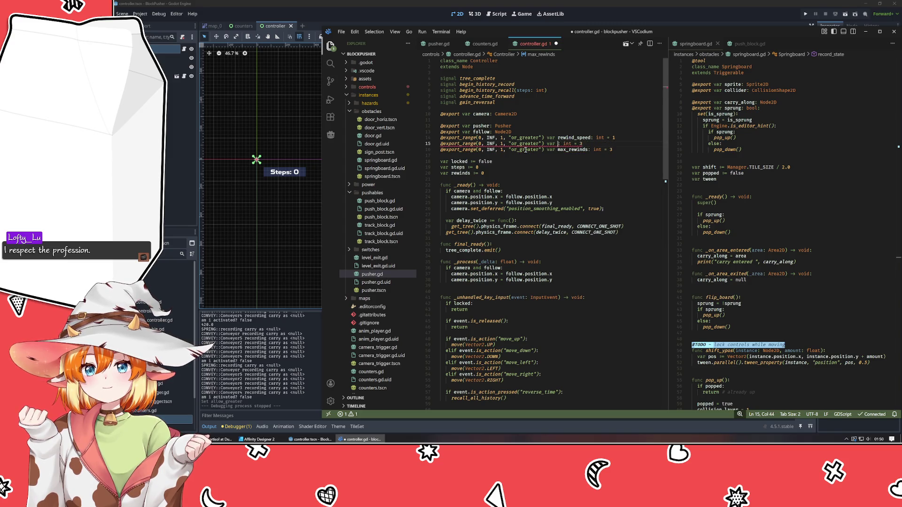
{"action": "type", "text": "rweind_"}
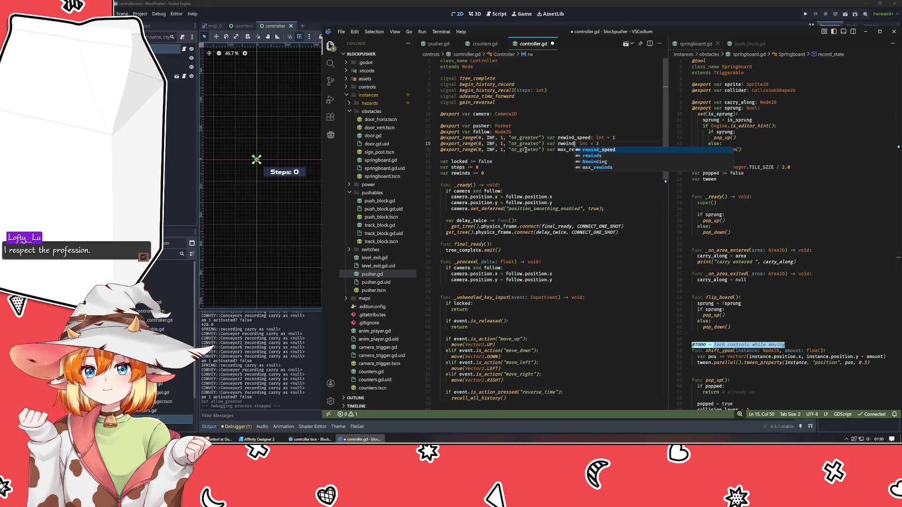
{"action": "type", "text": "a"}
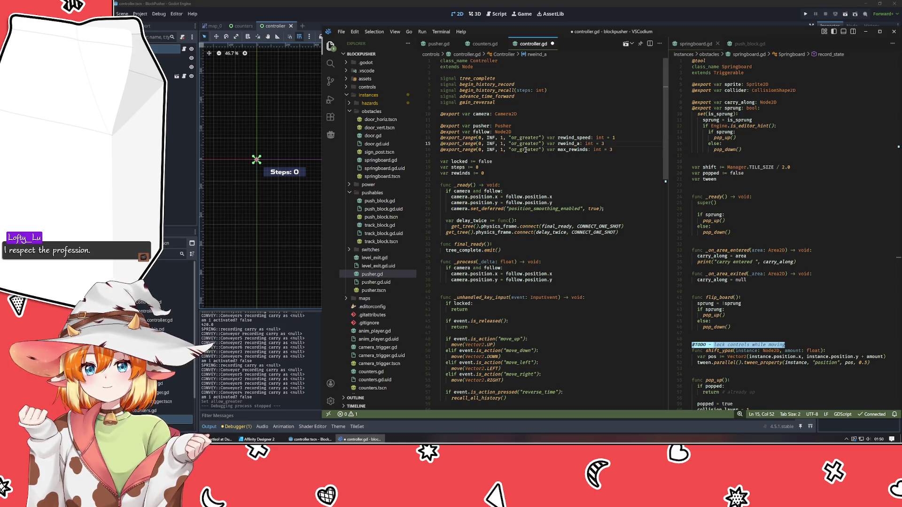
{"action": "type", "text": "quisition"}
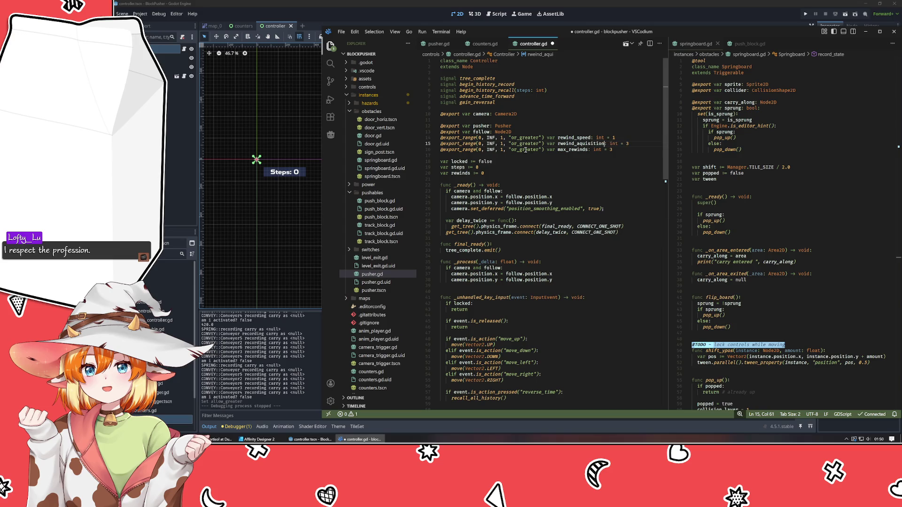
{"action": "double_click", "coordinate": [579, 142]}
{"action": "type", "text": "rewind_acquisition"}
{"action": "left_click", "coordinate": [579, 167]}
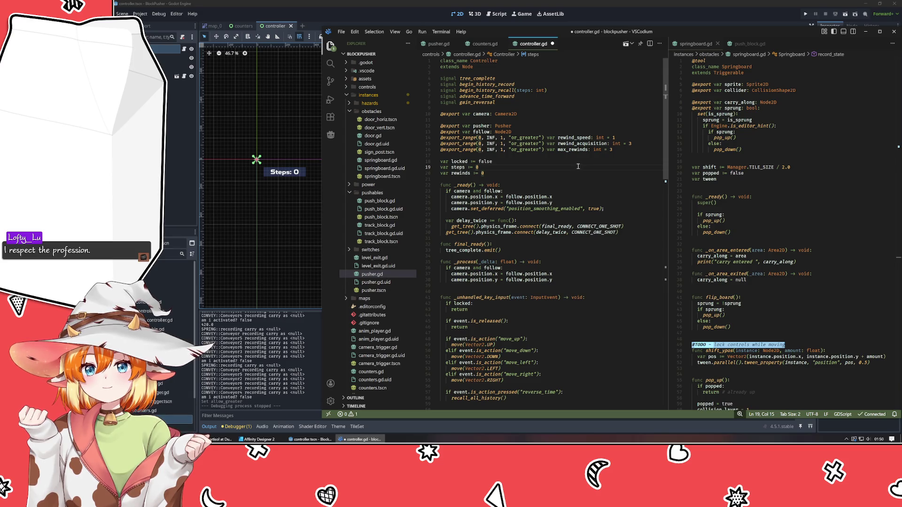
{"action": "left_click", "coordinate": [578, 143]}
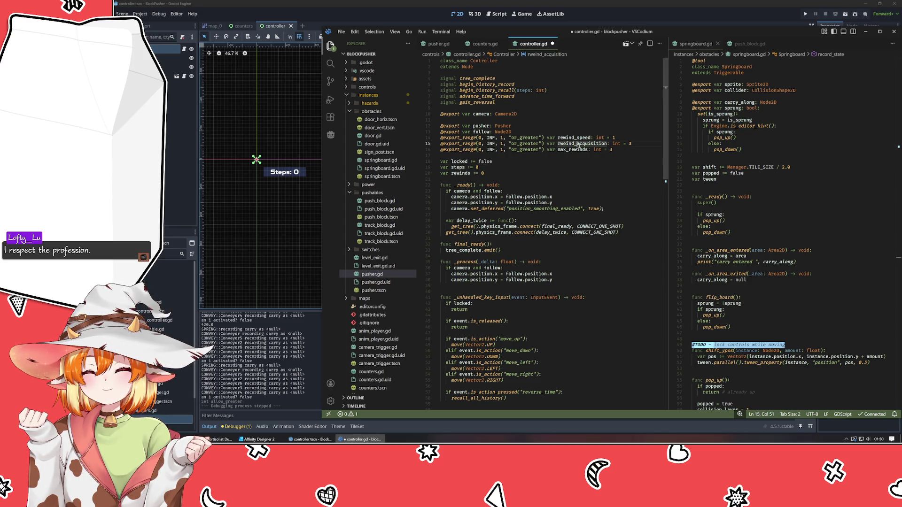
{"action": "key", "text": "ctrl+Delete"}
{"action": "type", "text": "gain"}
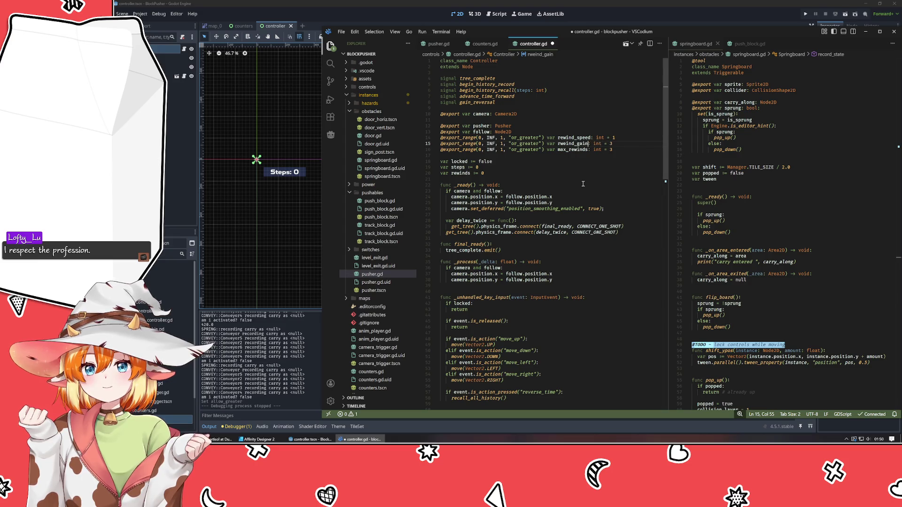
Step: Retype the rewind_gain default value, cycling through 1, 2 and 3
{"action": "left_click", "coordinate": [583, 184]}
{"action": "left_click", "coordinate": [619, 146]}
{"action": "key", "text": "BackSpace"}
{"action": "type", "text": "1"}
{"action": "key", "text": "BackSpace"}
{"action": "type", "text": "2"}
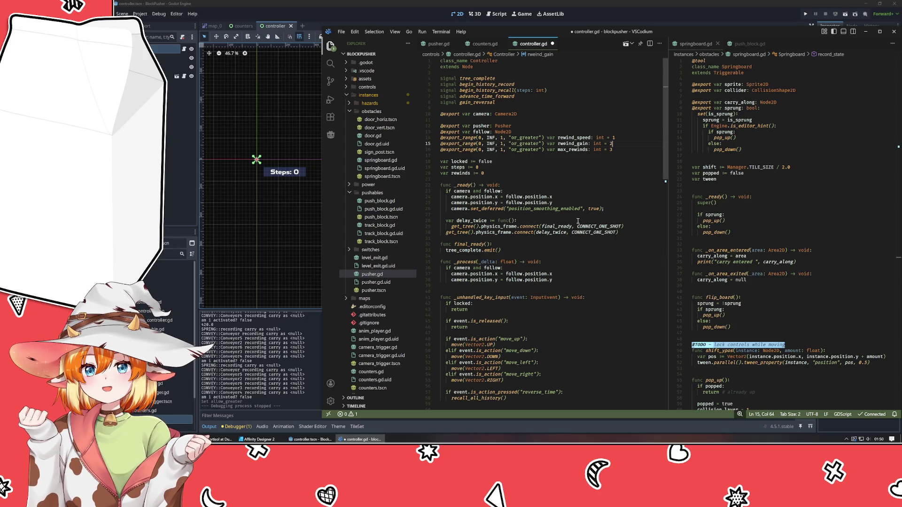
{"action": "key", "text": "BackSpace"}
{"action": "type", "text": "3"}
Step: Fix the rweind typo so the variable reads rewind_gain, then review the export lines
{"action": "left_click", "coordinate": [623, 140]}
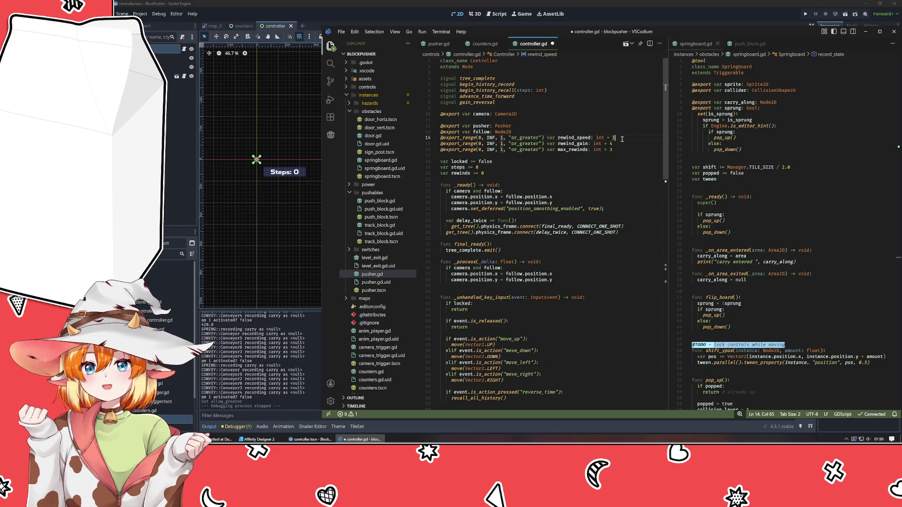
{"action": "left_click", "coordinate": [626, 150]}
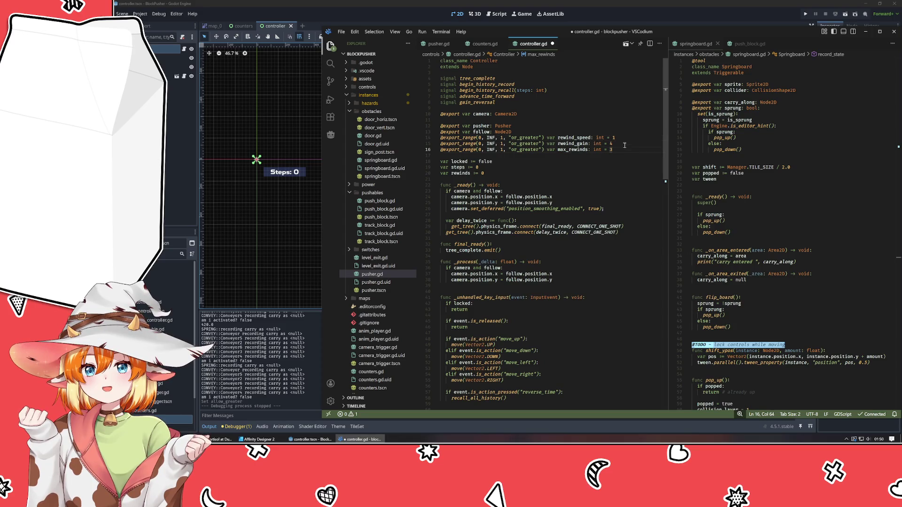
{"action": "left_click", "coordinate": [568, 144]}
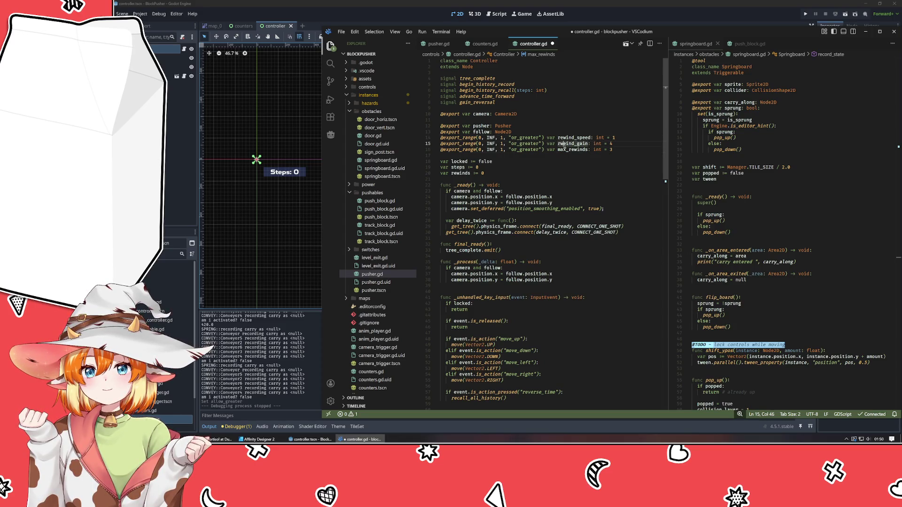
{"action": "key", "text": "BackSpace"}
{"action": "key", "text": "Right"}
{"action": "type", "text": "w"}
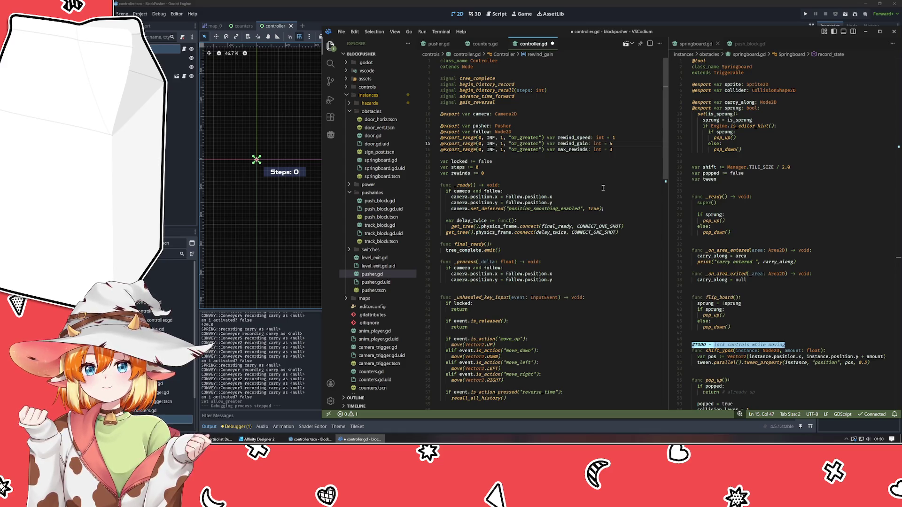
{"action": "key", "text": "End"}
{"action": "left_click", "coordinate": [615, 133]}
{"action": "left_click", "coordinate": [617, 138]}
{"action": "left_click", "coordinate": [507, 174]}
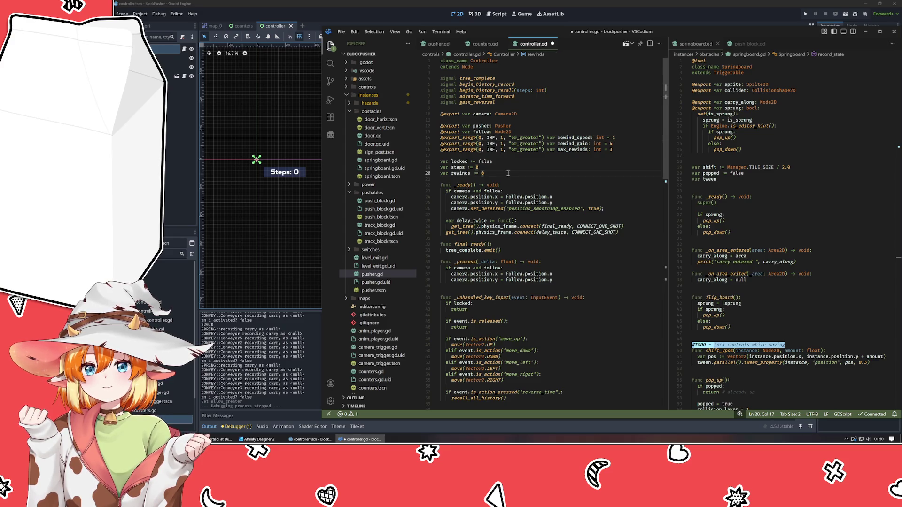
{"action": "left_click", "coordinate": [577, 143]}
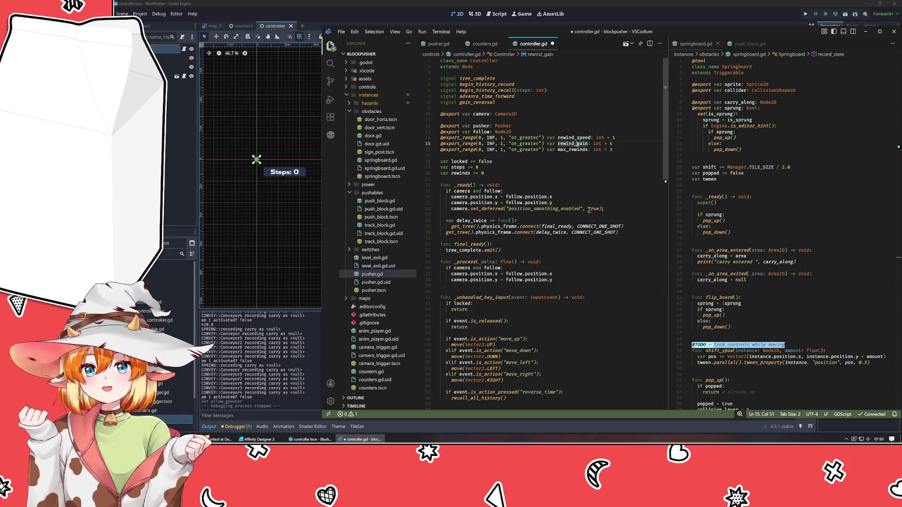
Step: Replace rewind_speed with rewind_gain in the step check
{"action": "scroll", "coordinate": [592, 215], "scroll_direction": "down", "scroll_amount": 10}
{"action": "scroll", "coordinate": [592, 215], "scroll_direction": "up", "scroll_amount": 6}
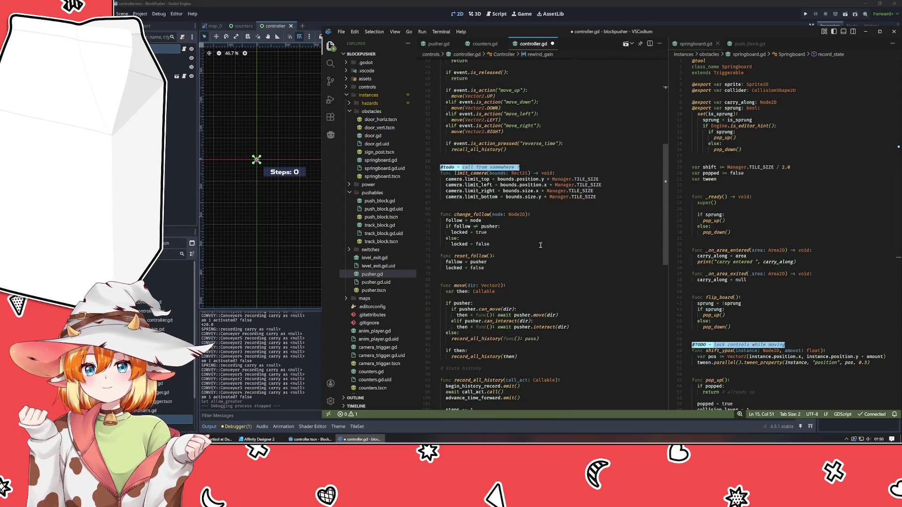
{"action": "scroll", "coordinate": [568, 98], "scroll_direction": "up", "scroll_amount": 2}
{"action": "double_click", "coordinate": [574, 97]}
{"action": "key", "text": "ctrl+c"}
{"action": "scroll", "coordinate": [504, 249], "scroll_direction": "down", "scroll_amount": 15}
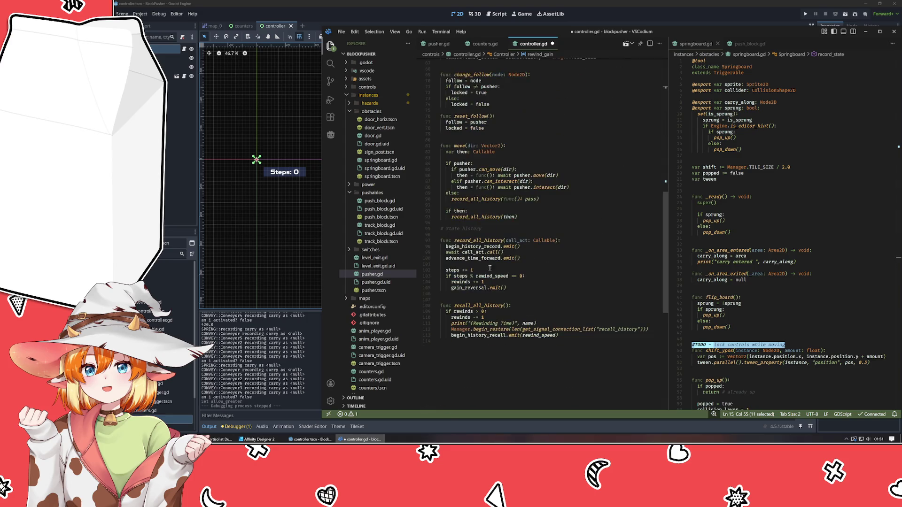
{"action": "double_click", "coordinate": [486, 277]}
{"action": "key", "text": "ctrl+v"}
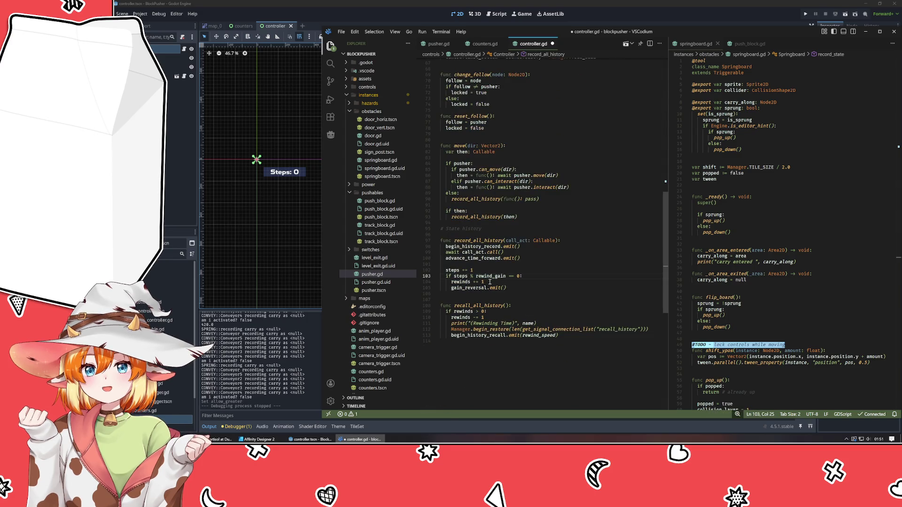
{"action": "left_click", "coordinate": [548, 283]}
Step: Append 'and rewinds < max_rewinds' to the rewind condition and save controller.gd
{"action": "scroll", "coordinate": [549, 249], "scroll_direction": "up", "scroll_amount": 15}
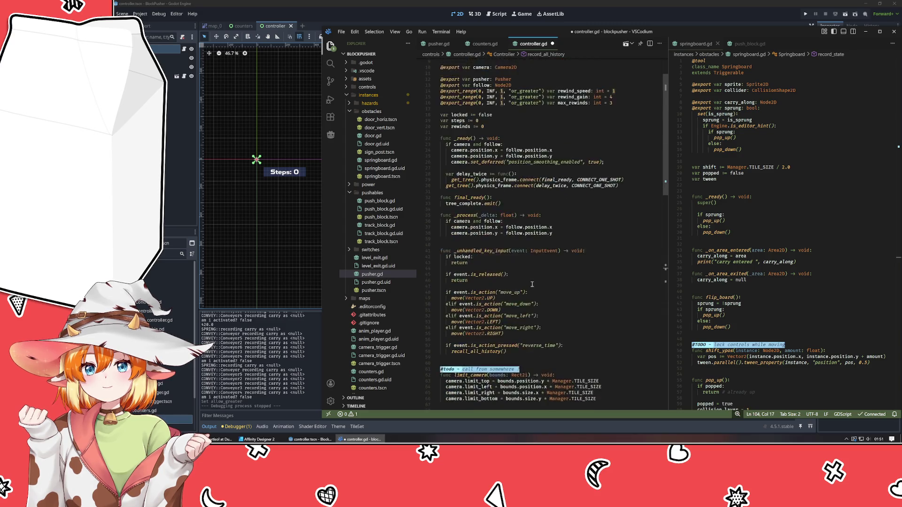
{"action": "double_click", "coordinate": [572, 150]}
{"action": "scroll", "coordinate": [587, 251], "scroll_direction": "down", "scroll_amount": 20}
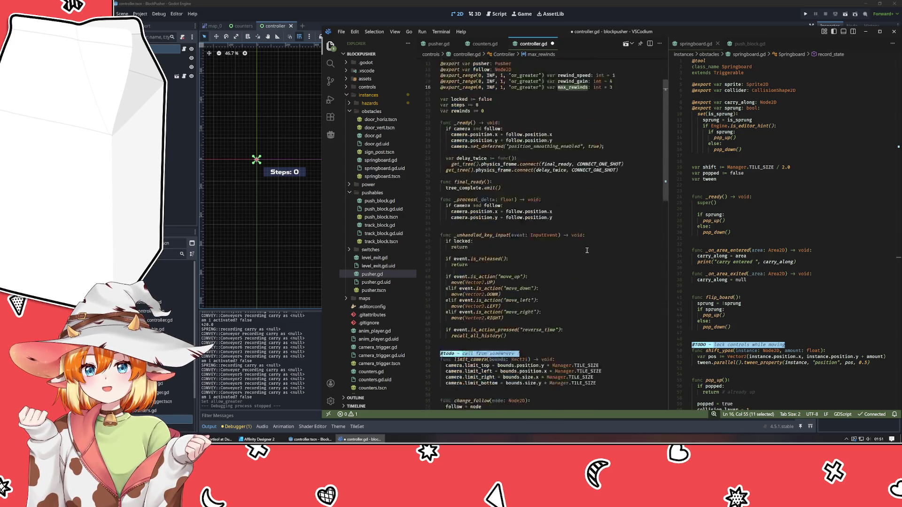
{"action": "left_click", "coordinate": [542, 214]}
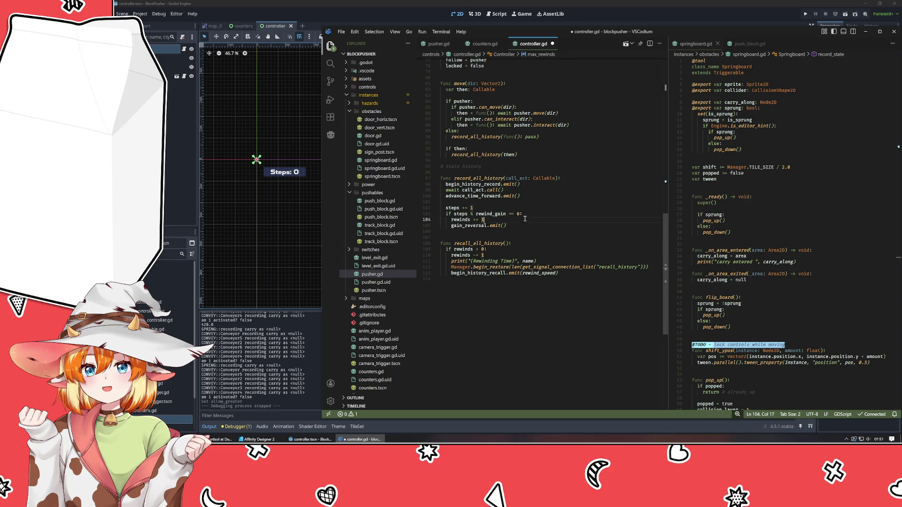
{"action": "key", "text": "Left"}
{"action": "type", "text": "and rewinds < "}
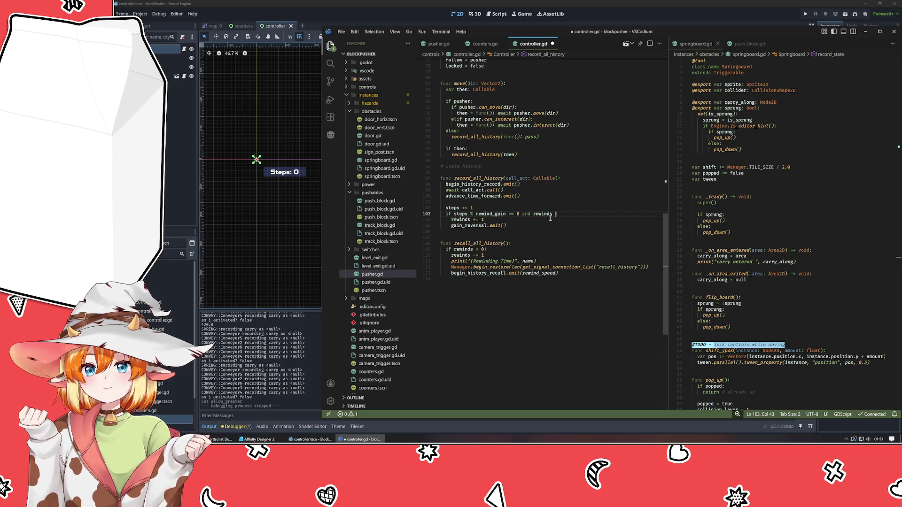
{"action": "type", "text": "max_rewinds:"}
{"action": "left_click", "coordinate": [550, 219]}
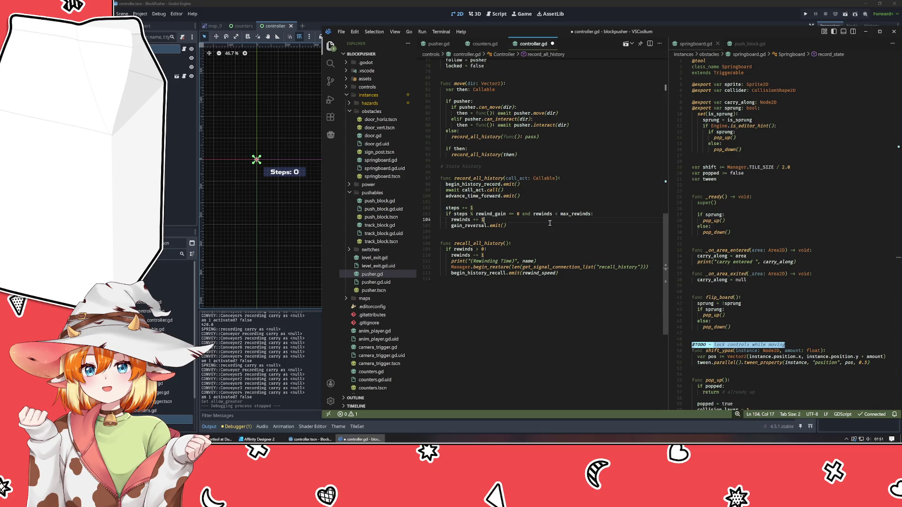
{"action": "key", "text": "ctrl+s"}
{"action": "left_click", "coordinate": [484, 44]}
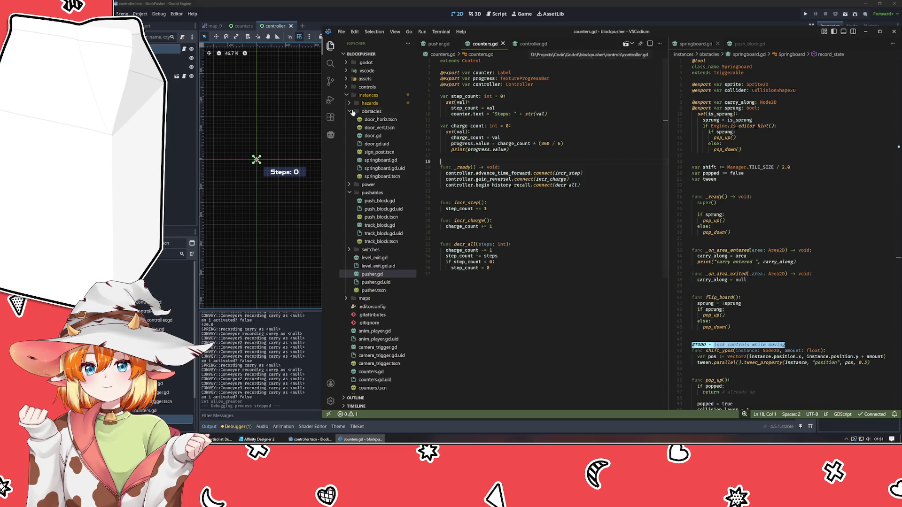
Step: Check the Controller node's Rewind Gain 4 and Max Rewinds 3 in Godot, then return to controller.gd
{"action": "key", "text": "alt+Tab"}
{"action": "left_click", "coordinate": [157, 51]}
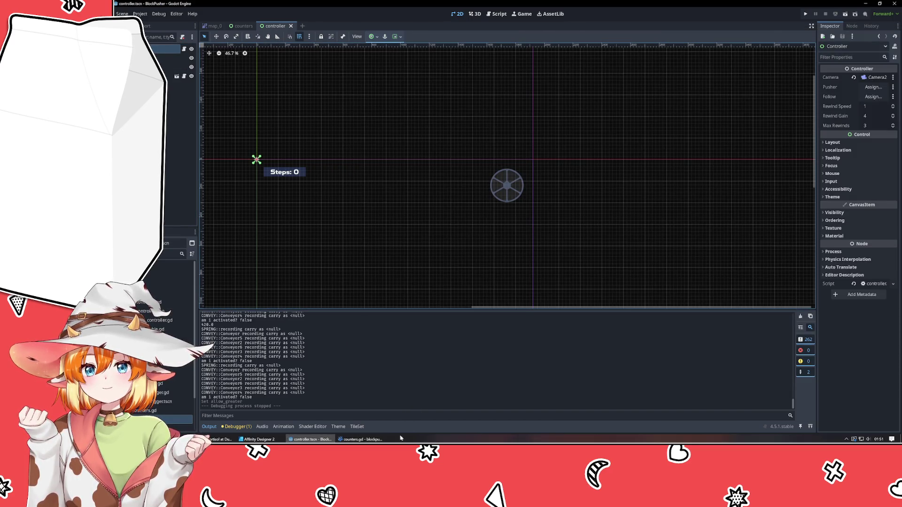
{"action": "left_click", "coordinate": [360, 440]}
{"action": "left_click", "coordinate": [533, 43]}
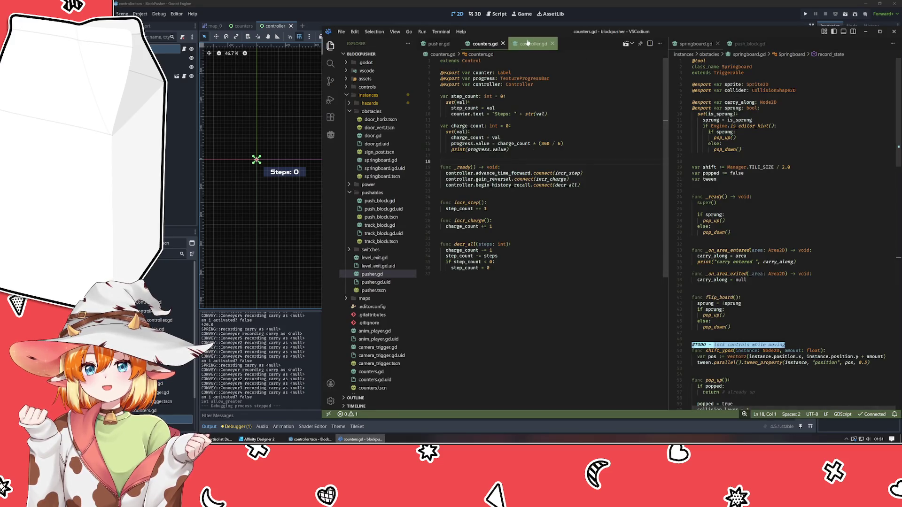
{"action": "scroll", "coordinate": [513, 137], "scroll_direction": "up", "scroll_amount": 10}
Step: Change the max_rewinds default to 5 and save controller.gd
{"action": "left_click", "coordinate": [623, 134]}
{"action": "type", "text": "5"}
{"action": "key", "text": "ctrl+s"}
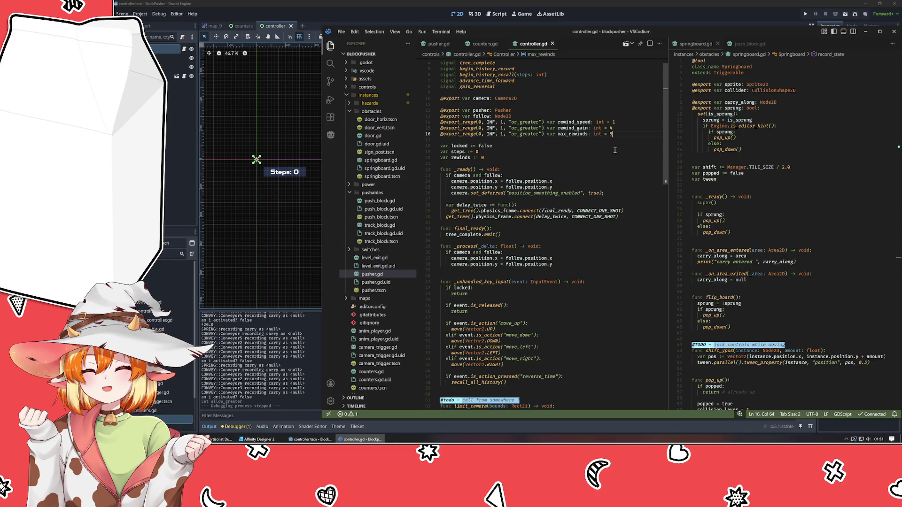
Step: Run the game with F5 and walk the player around the level
{"action": "left_click", "coordinate": [292, 216]}
{"action": "key", "text": "F5"}
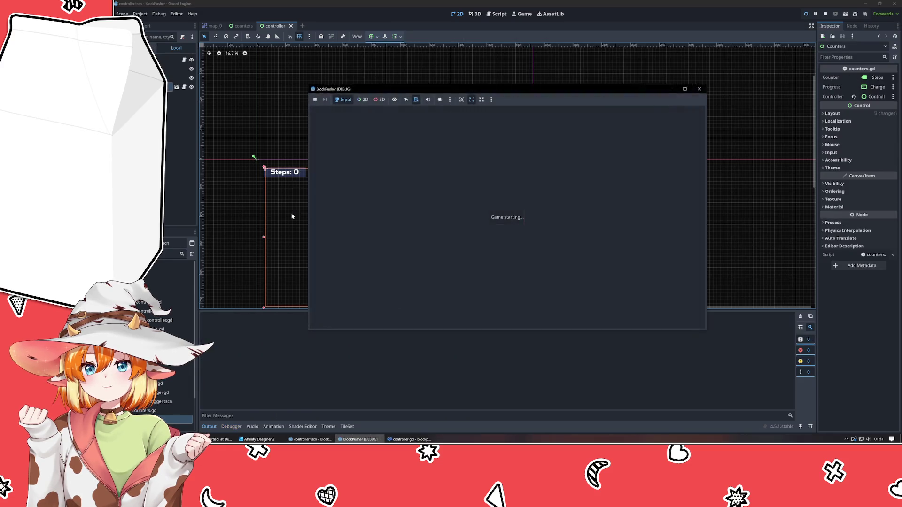
{"action": "key", "text": "Up"}
{"action": "key", "text": "Up"}
{"action": "key", "text": "Up"}
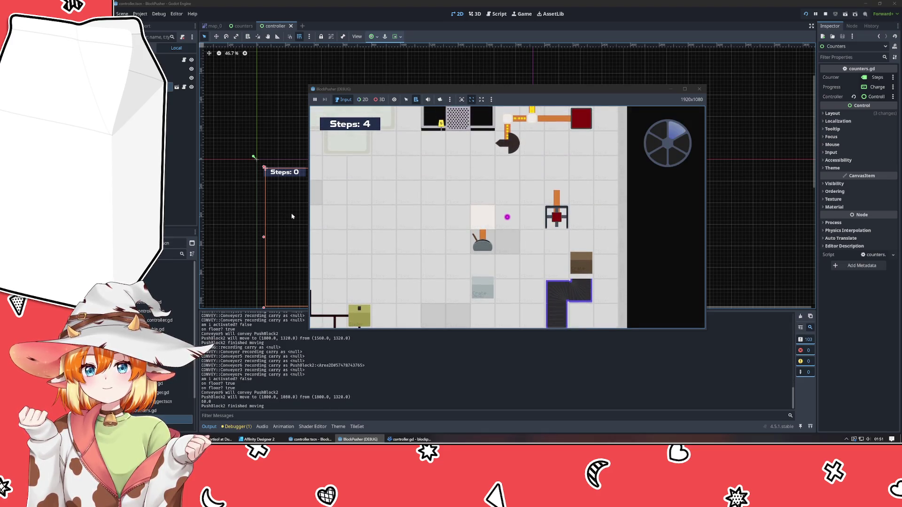
{"action": "key", "text": "Left"}
{"action": "key", "text": "Left"}
{"action": "key", "text": "Left"}
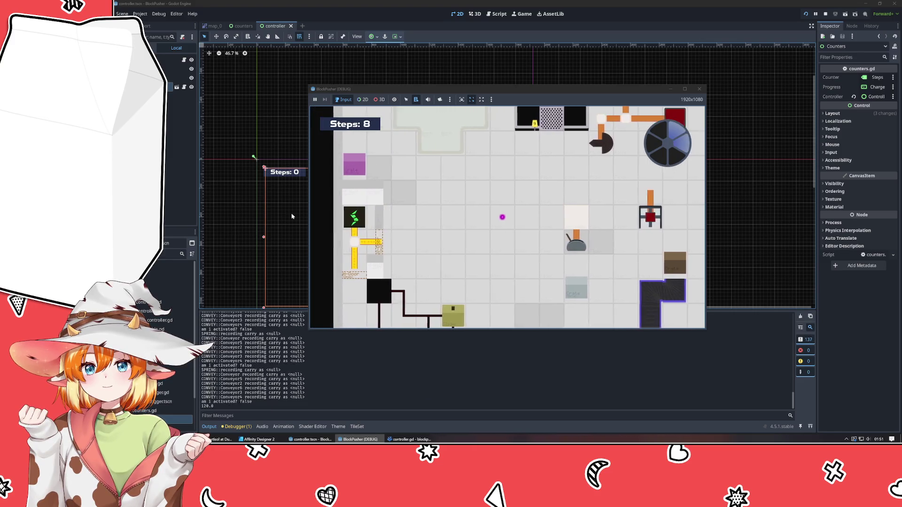
{"action": "key", "text": "Down"}
{"action": "key", "text": "Down"}
{"action": "key", "text": "Down"}
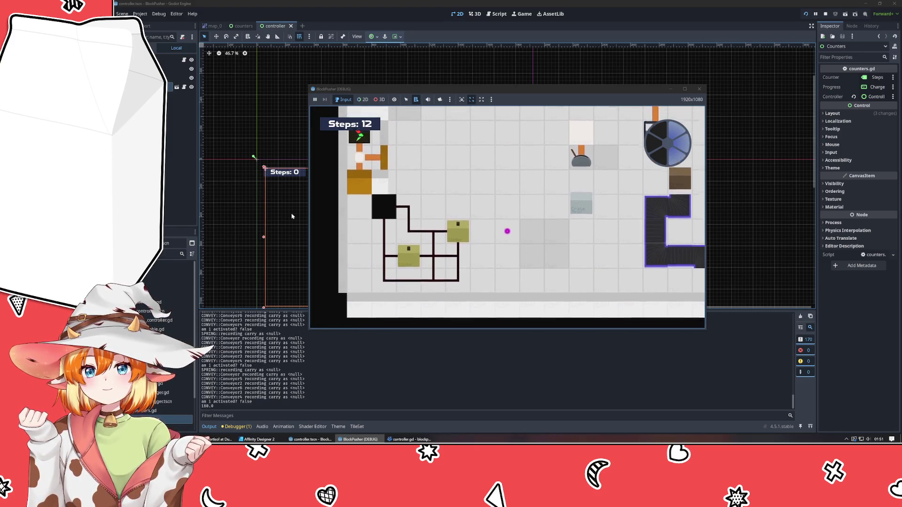
{"action": "key", "text": "Right"}
{"action": "key", "text": "Up"}
{"action": "key", "text": "Up"}
{"action": "key", "text": "Up"}
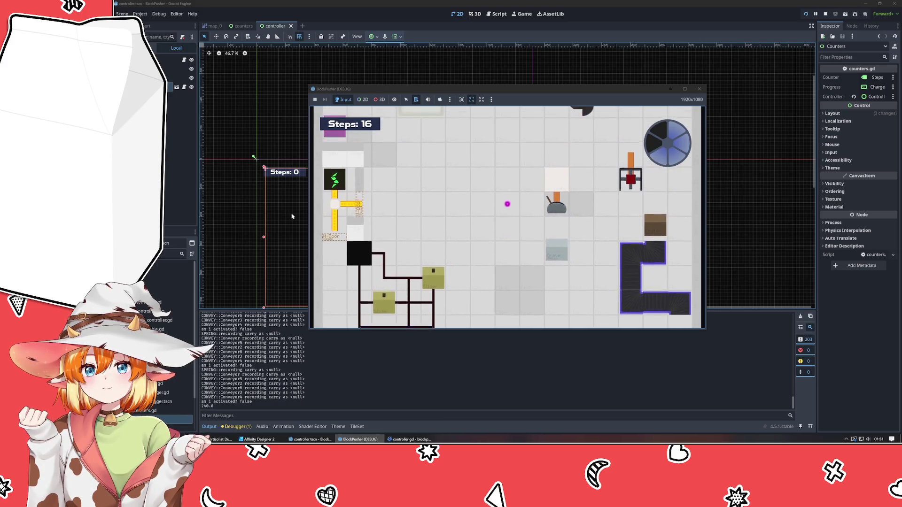
{"action": "key", "text": "Left"}
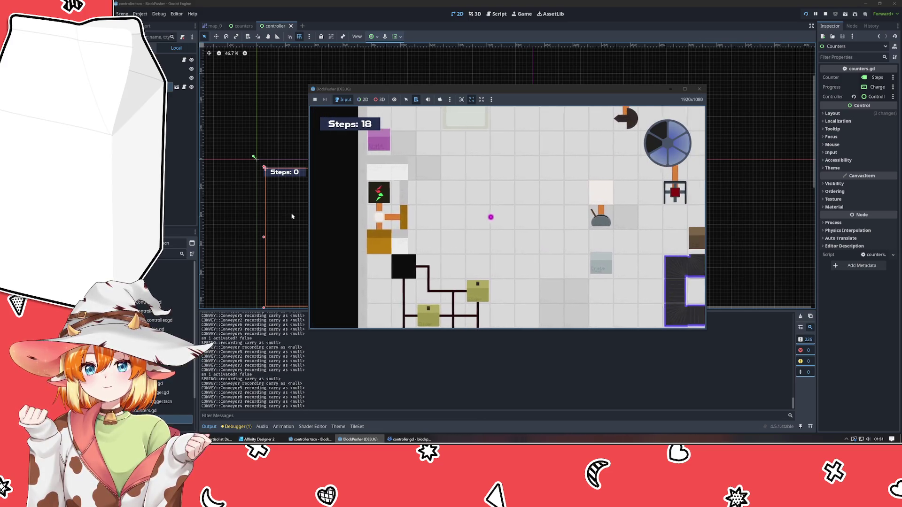
{"action": "key", "text": "Right"}
{"action": "key", "text": "Up"}
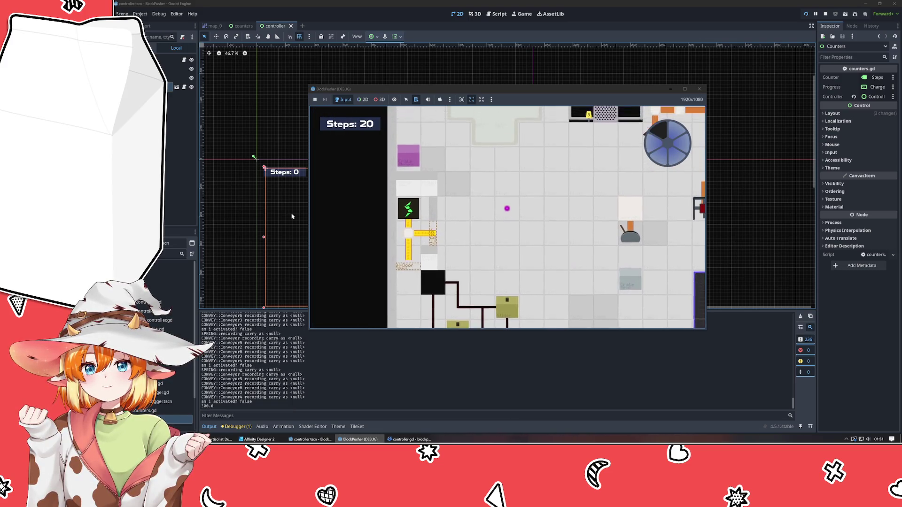
{"action": "key", "text": "Right"}
{"action": "key", "text": "Right"}
{"action": "key", "text": "Right"}
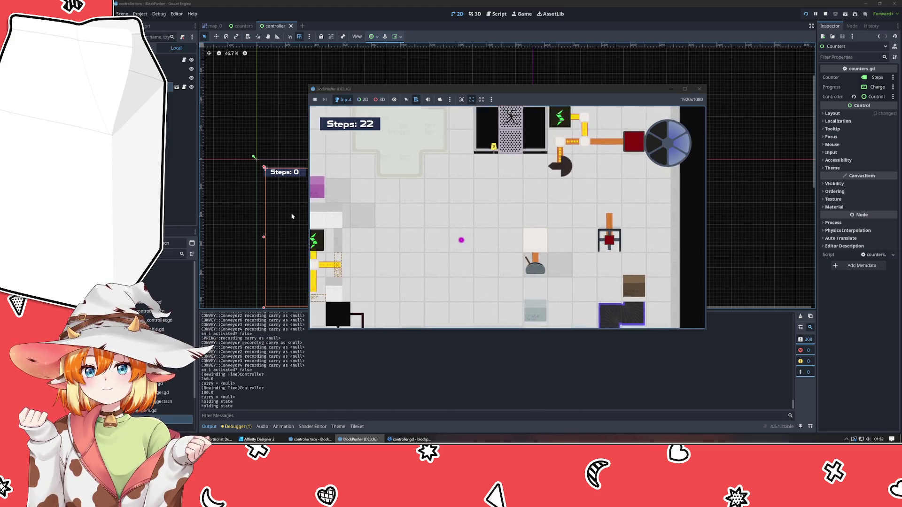
{"action": "key", "text": "Left"}
{"action": "key", "text": "Left"}
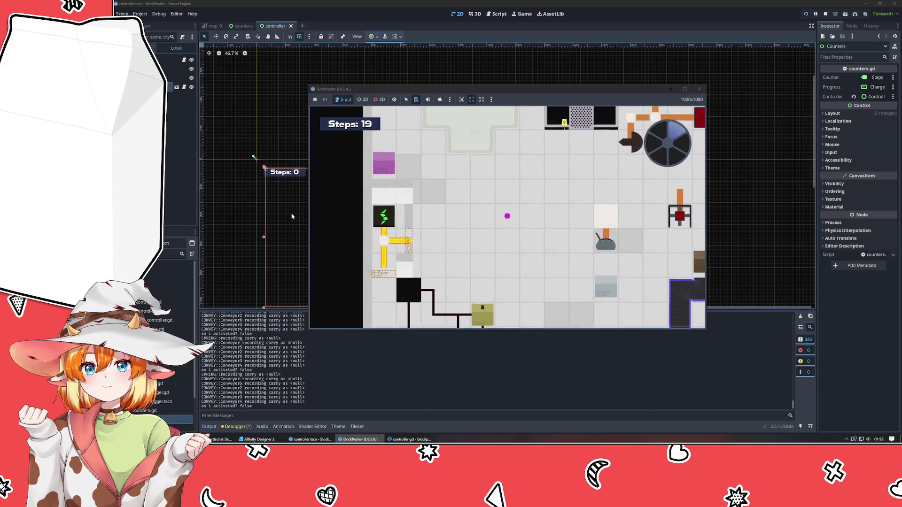
{"action": "key", "text": "Up"}
Step: Test rewinding with z between moves, ending back at 16 steps
{"action": "key", "text": "z"}
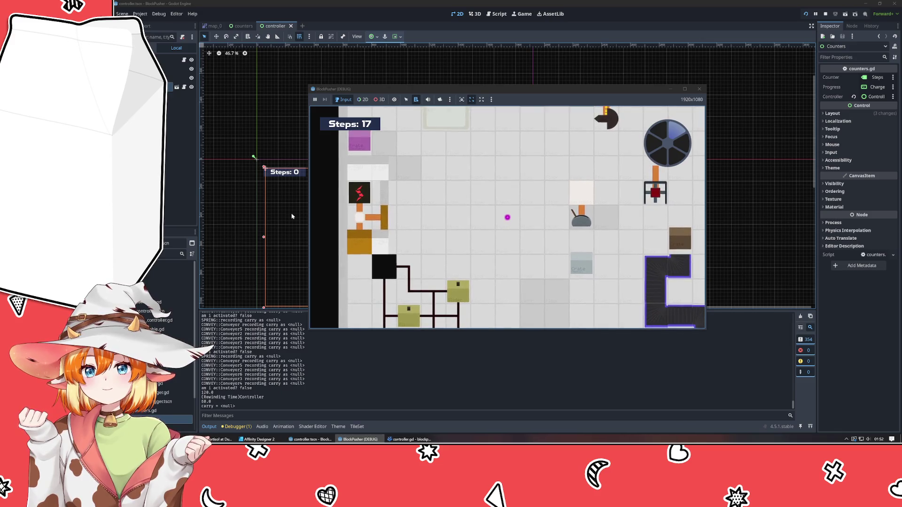
{"action": "key", "text": "z"}
{"action": "key", "text": "z"}
{"action": "key", "text": "z"}
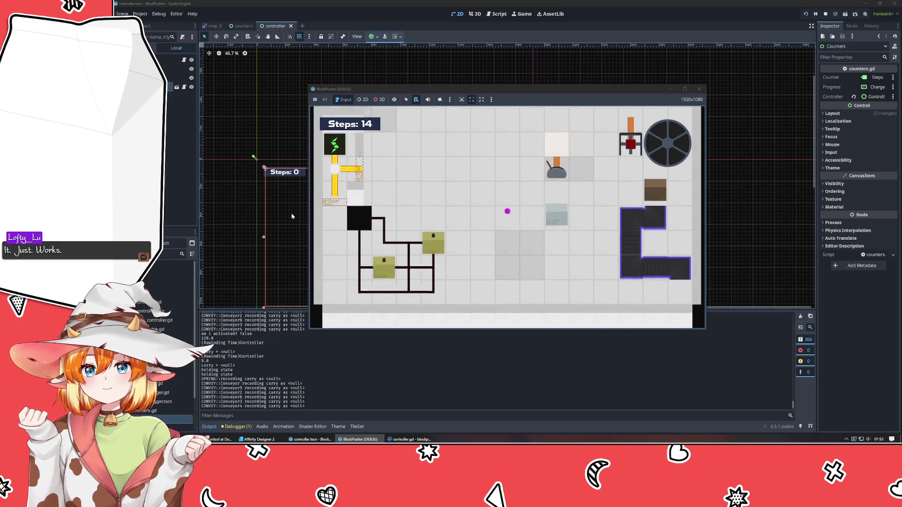
{"action": "key", "text": "Up"}
{"action": "key", "text": "Up"}
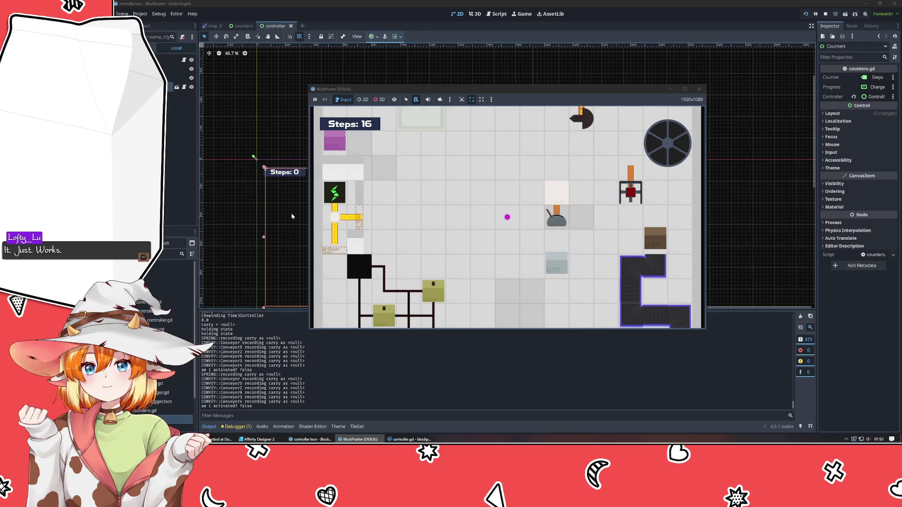
{"action": "key", "text": "Up"}
{"action": "key", "text": "Left"}
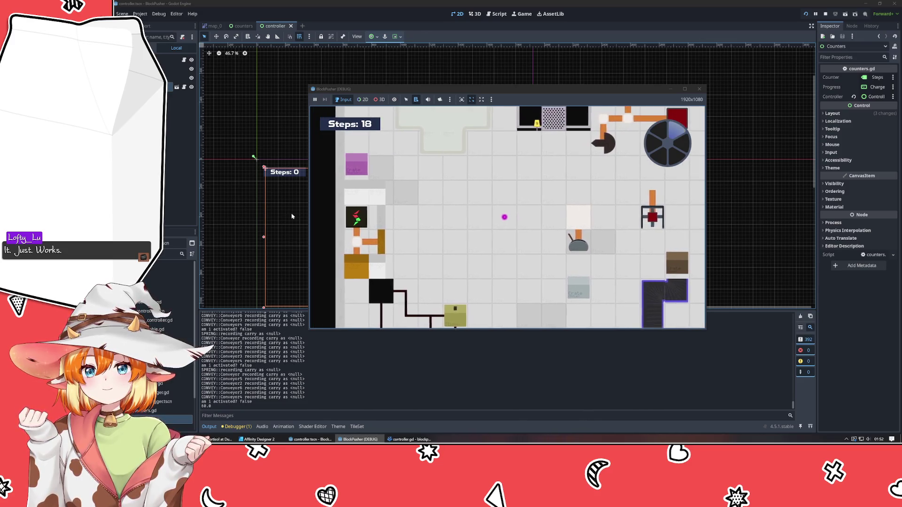
{"action": "key", "text": "z"}
{"action": "key", "text": "z"}
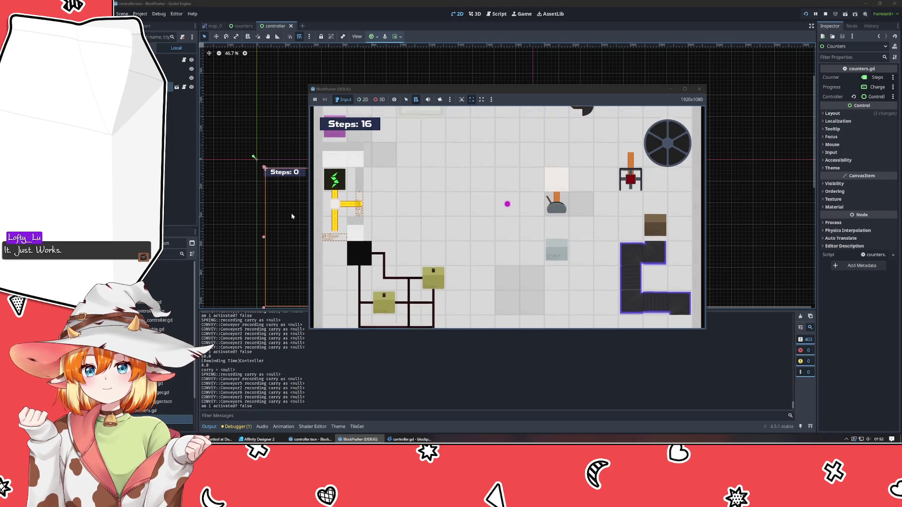
{"action": "key", "text": "Up"}
{"action": "key", "text": "Up"}
{"action": "key", "text": "Up"}
{"action": "key", "text": "z"}
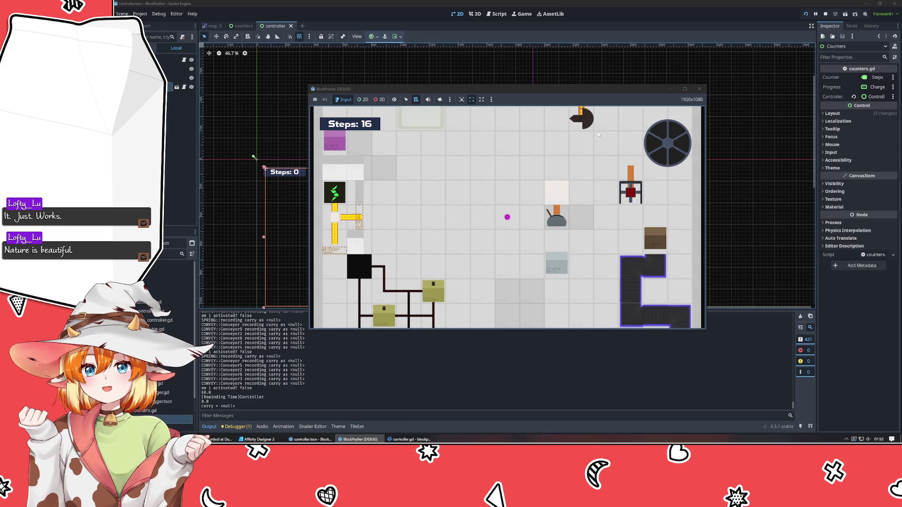
{"action": "key", "text": "Up"}
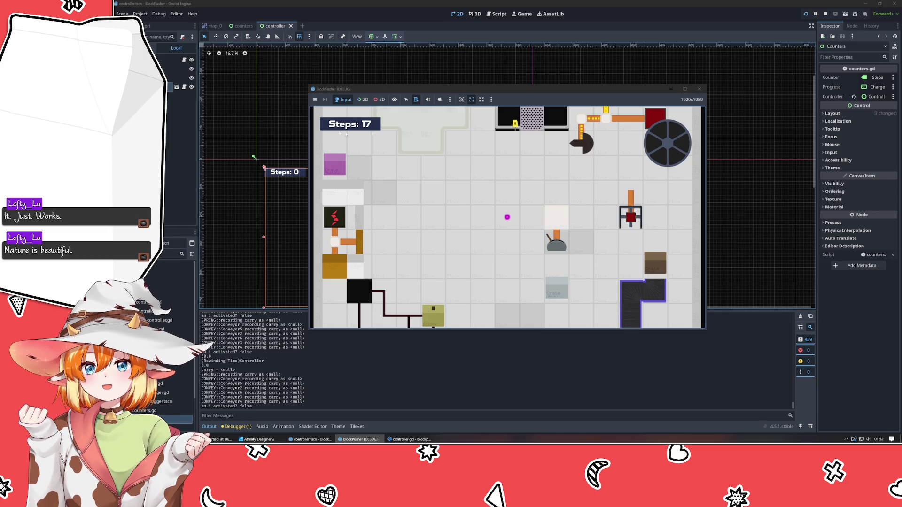
Step: Walk the player through the level, rewind with z, then keep walking until the counter reads 30
{"action": "key", "text": "Up"}
{"action": "key", "text": "Up"}
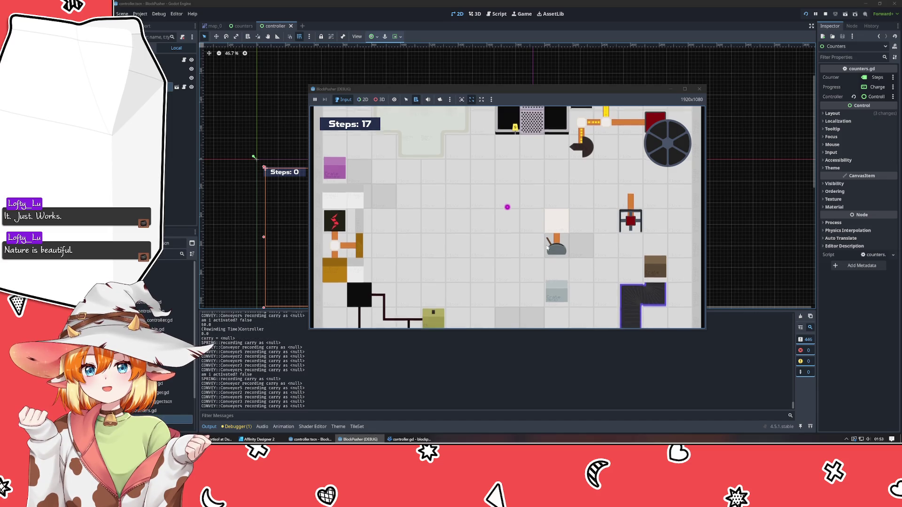
{"action": "key", "text": "Up"}
{"action": "key", "text": "Up"}
{"action": "key", "text": "Up"}
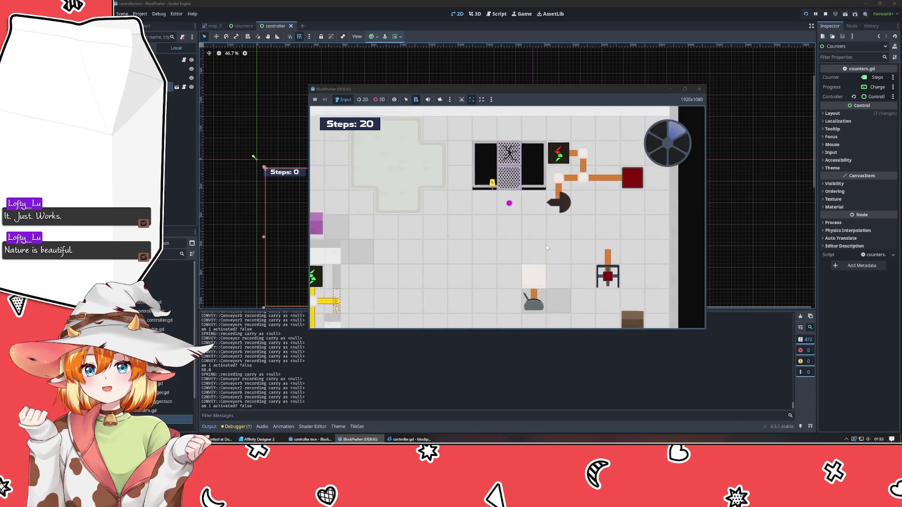
{"action": "key", "text": "Up"}
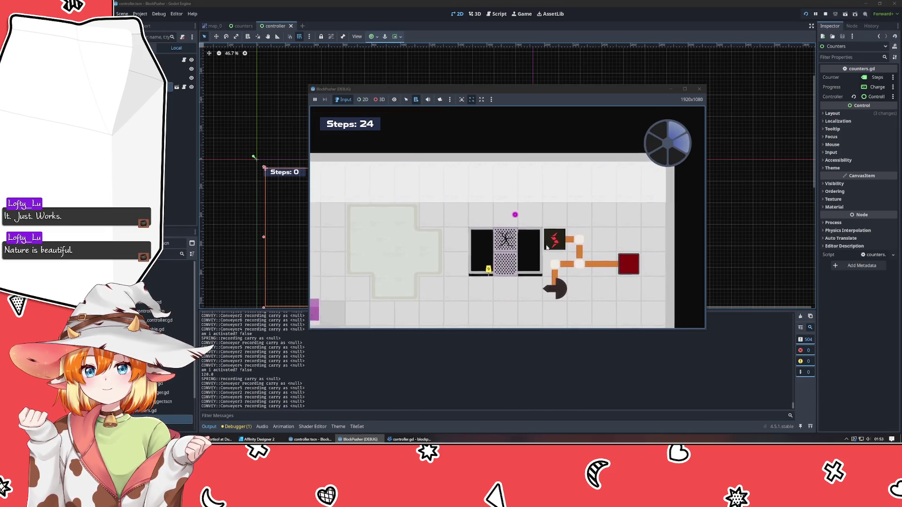
{"action": "key", "text": "Right"}
{"action": "key", "text": "Right"}
{"action": "key", "text": "Right"}
{"action": "key", "text": "Right"}
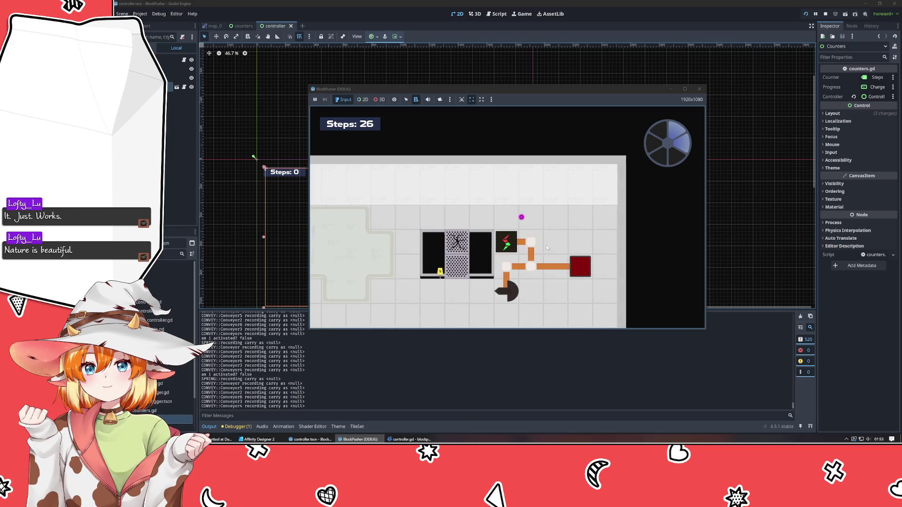
{"action": "key", "text": "Down"}
{"action": "key", "text": "Down"}
{"action": "key", "text": "Down"}
{"action": "key", "text": "Down"}
{"action": "key", "text": "Left"}
{"action": "key", "text": "Left"}
{"action": "key", "text": "Left"}
{"action": "key", "text": "Left"}
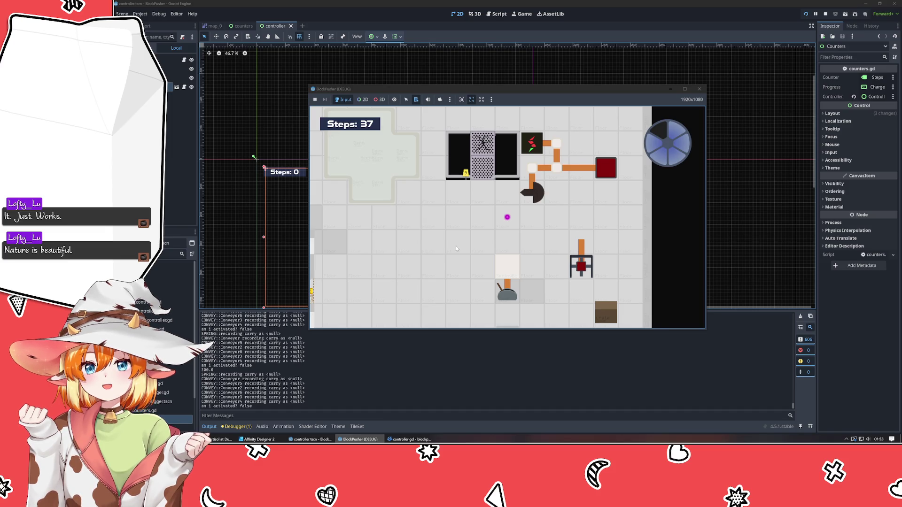
{"action": "key", "text": "Left"}
{"action": "key", "text": "Left"}
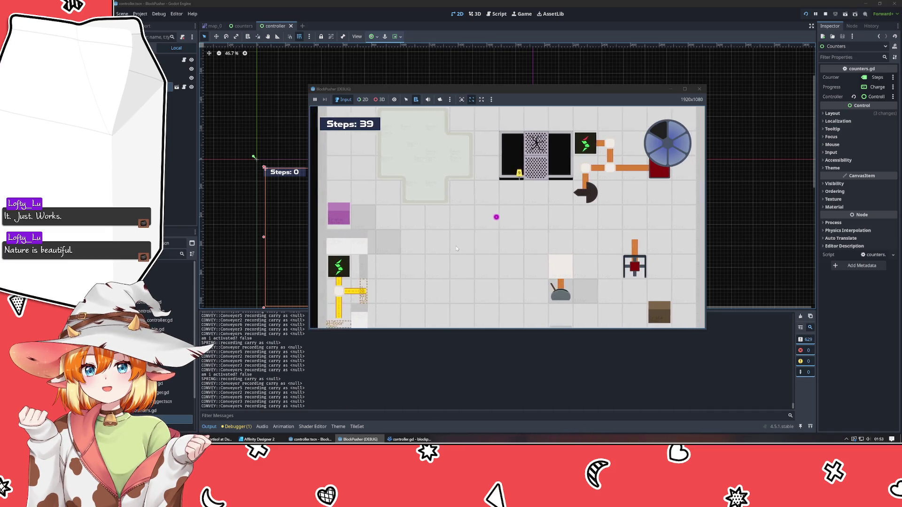
{"action": "key", "text": "Left"}
{"action": "key", "text": "z"}
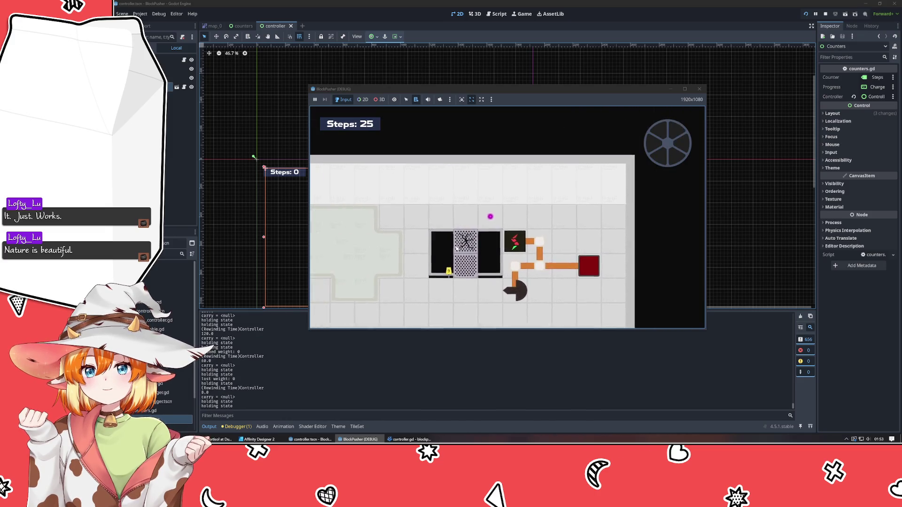
{"action": "key", "text": "Left"}
{"action": "key", "text": "Left"}
{"action": "key", "text": "Down"}
{"action": "key", "text": "Down"}
{"action": "key", "text": "Down"}
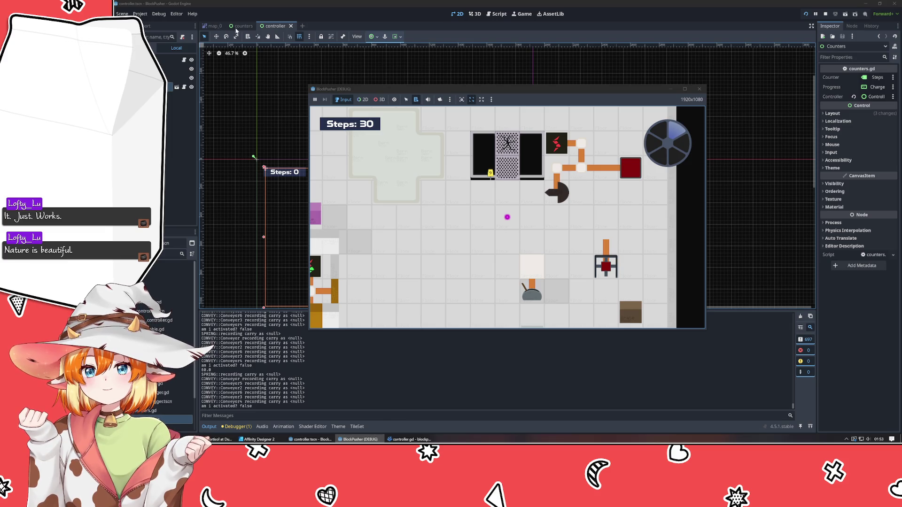
Step: Open the map_0 scene, return to the game, and walk down to 34 steps
{"action": "left_click", "coordinate": [170, 60]}
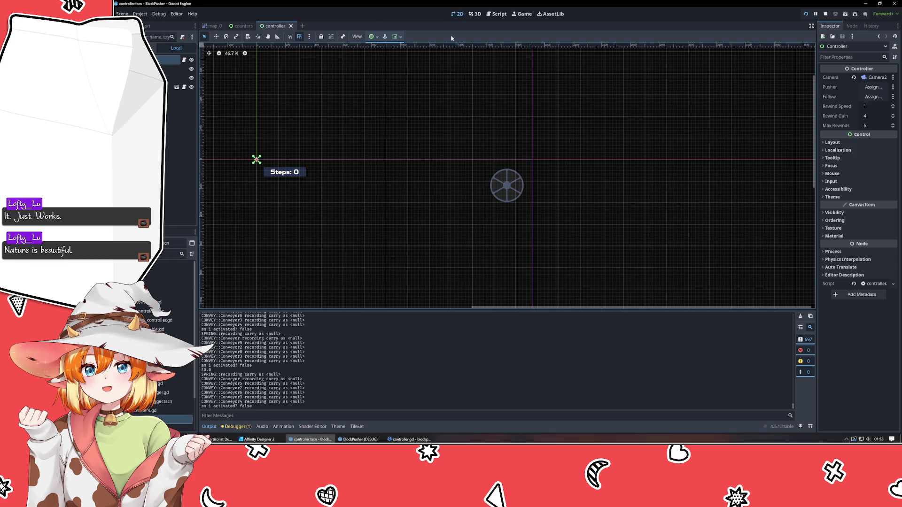
{"action": "left_click", "coordinate": [213, 26]}
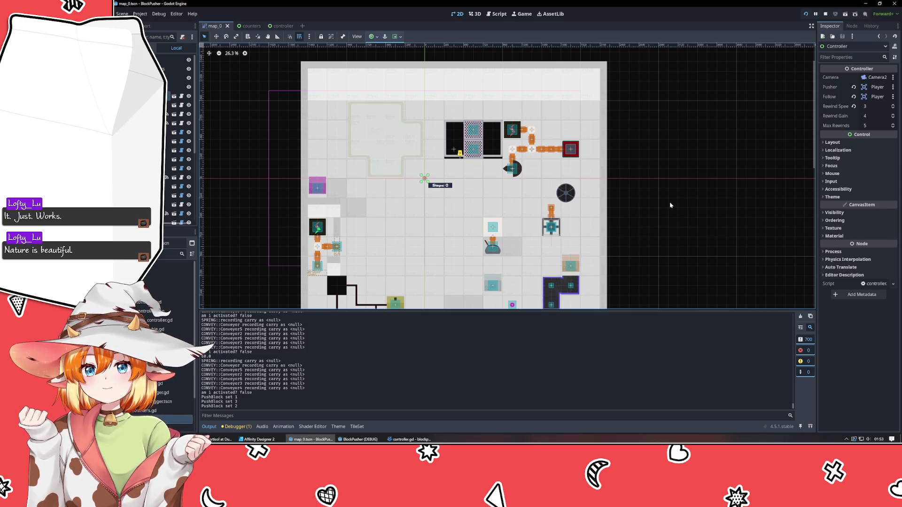
{"action": "left_click", "coordinate": [409, 439]}
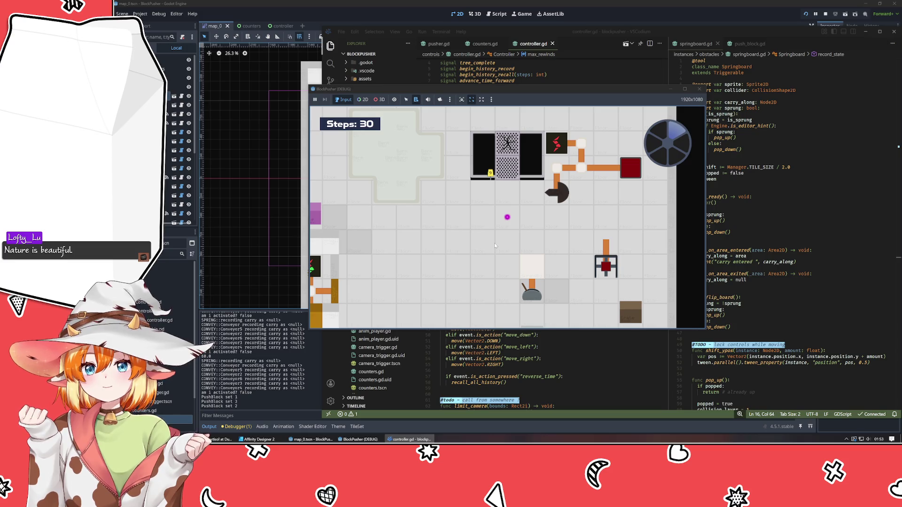
{"action": "key", "text": "Down"}
{"action": "key", "text": "Down"}
{"action": "key", "text": "Down"}
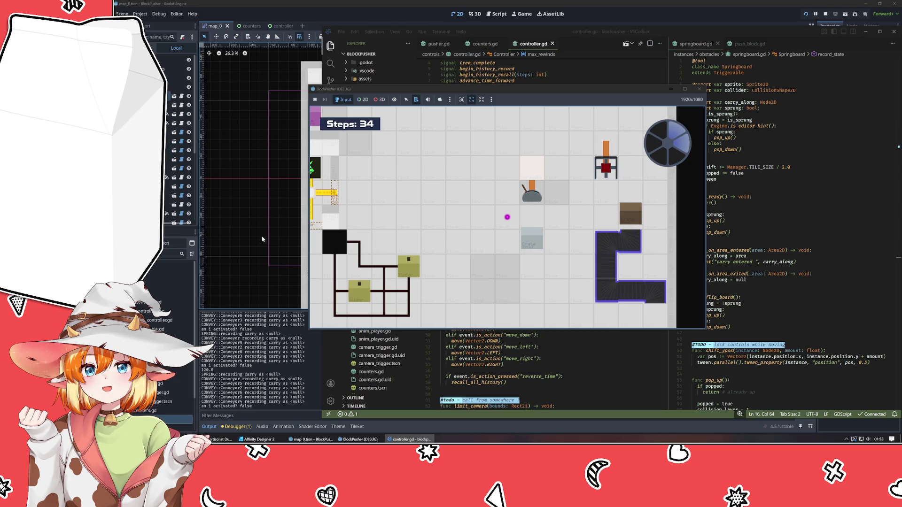
Step: In the counters scene, browse Control and Container types in Add Child Node, then cancel
{"action": "left_click", "coordinate": [249, 25]}
{"action": "right_click", "coordinate": [170, 136]}
{"action": "left_click", "coordinate": [197, 140]}
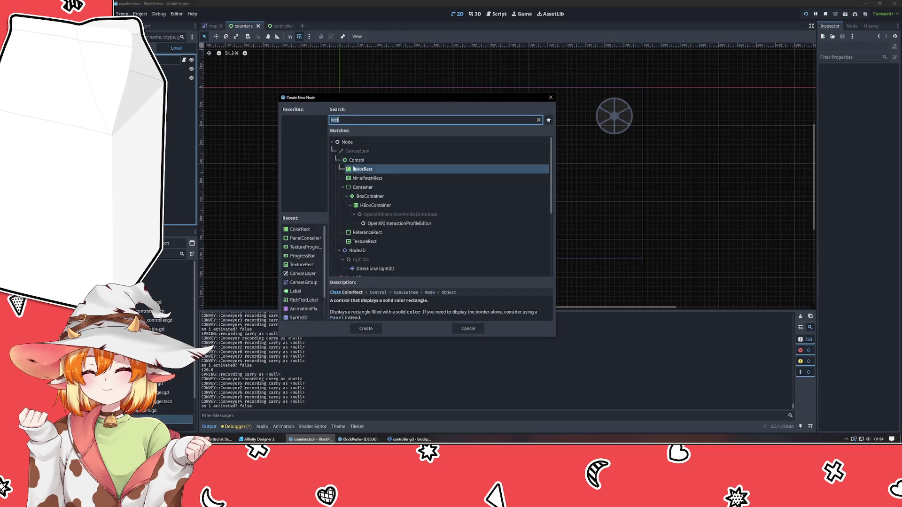
{"action": "key", "text": "BackSpace"}
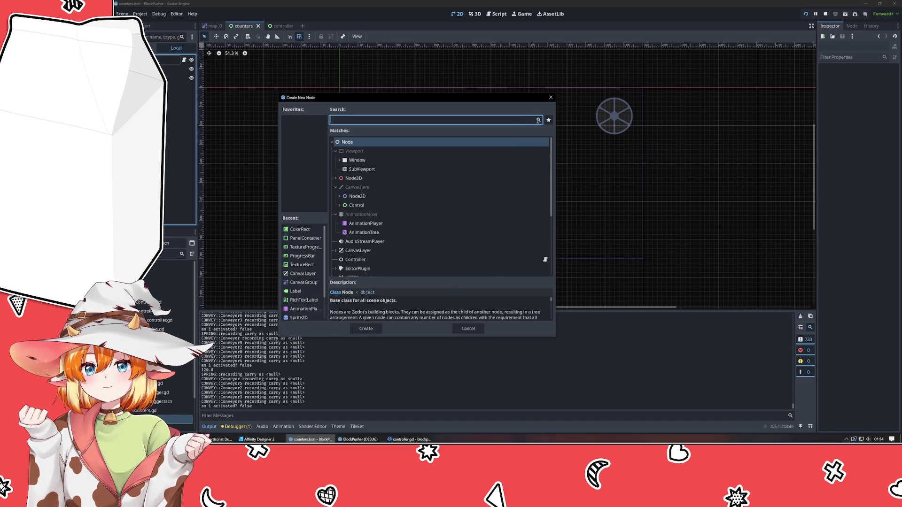
{"action": "left_click", "coordinate": [339, 205]}
{"action": "left_click", "coordinate": [343, 214]}
{"action": "scroll", "coordinate": [402, 226], "scroll_direction": "down", "scroll_amount": 2}
{"action": "scroll", "coordinate": [394, 221], "scroll_direction": "down", "scroll_amount": 2}
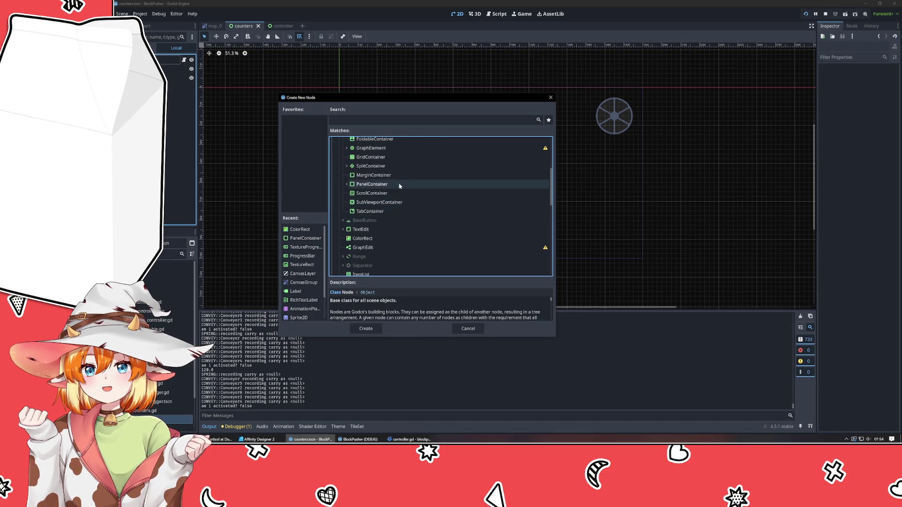
{"action": "scroll", "coordinate": [400, 186], "scroll_direction": "up", "scroll_amount": 2}
{"action": "scroll", "coordinate": [416, 235], "scroll_direction": "down", "scroll_amount": 5}
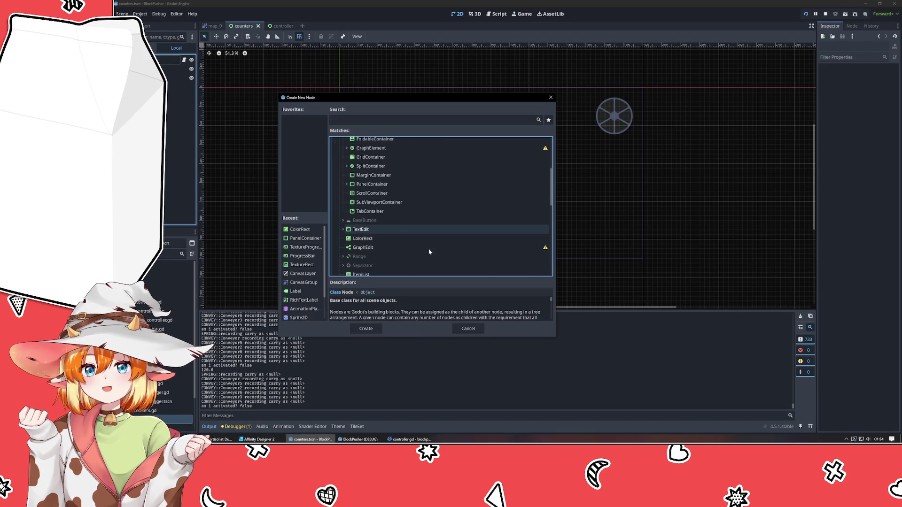
{"action": "scroll", "coordinate": [410, 215], "scroll_direction": "down", "scroll_amount": 2}
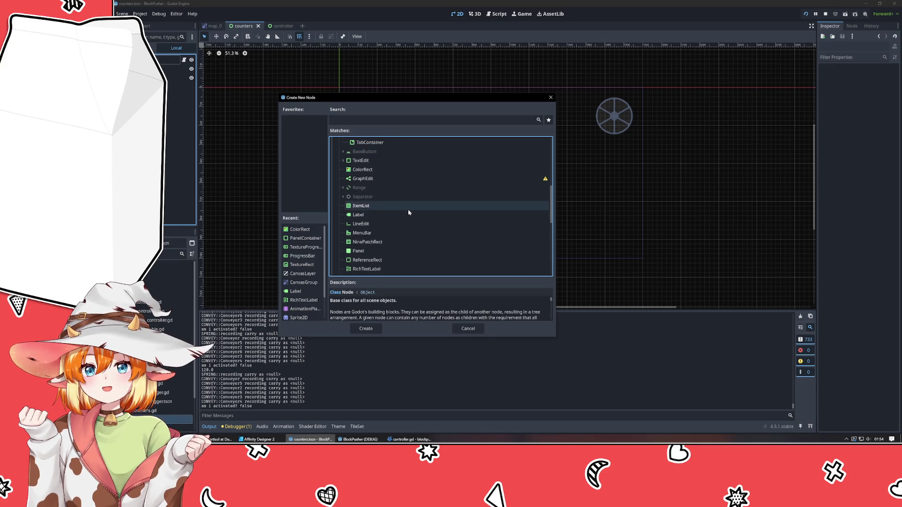
{"action": "scroll", "coordinate": [381, 220], "scroll_direction": "down", "scroll_amount": 1}
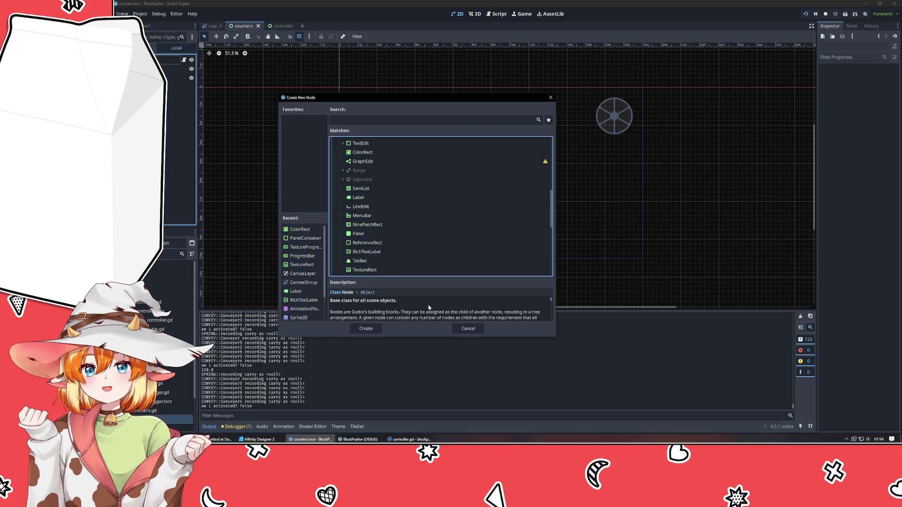
{"action": "left_click", "coordinate": [467, 328]}
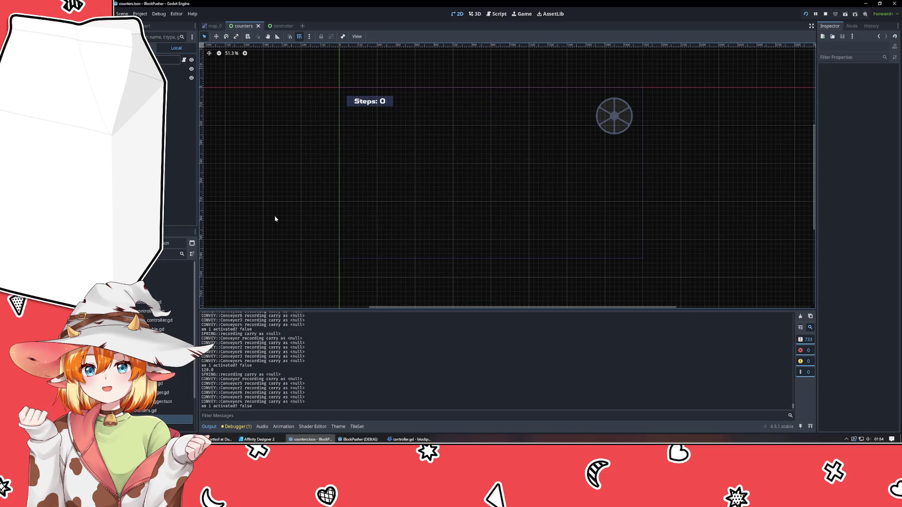
Step: Select and deselect the Counters node, then switch to VSCodium
{"action": "left_click", "coordinate": [417, 187]}
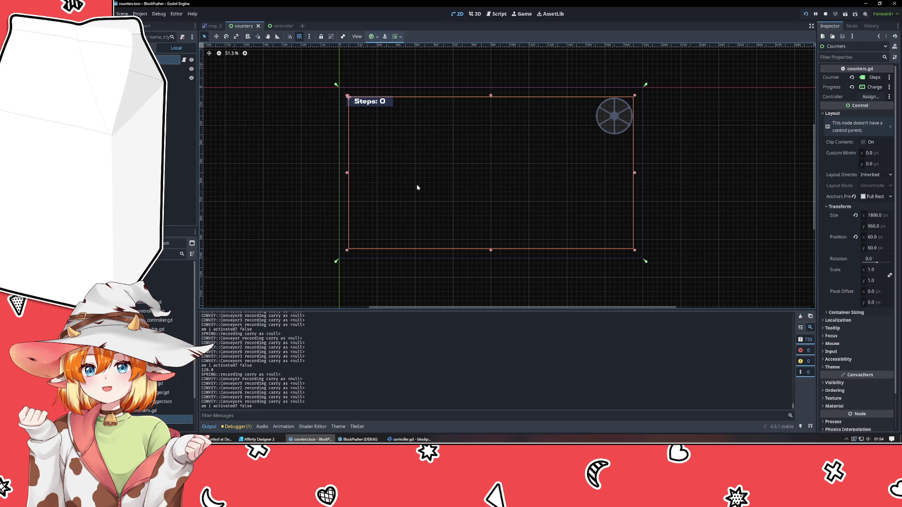
{"action": "left_click", "coordinate": [251, 190]}
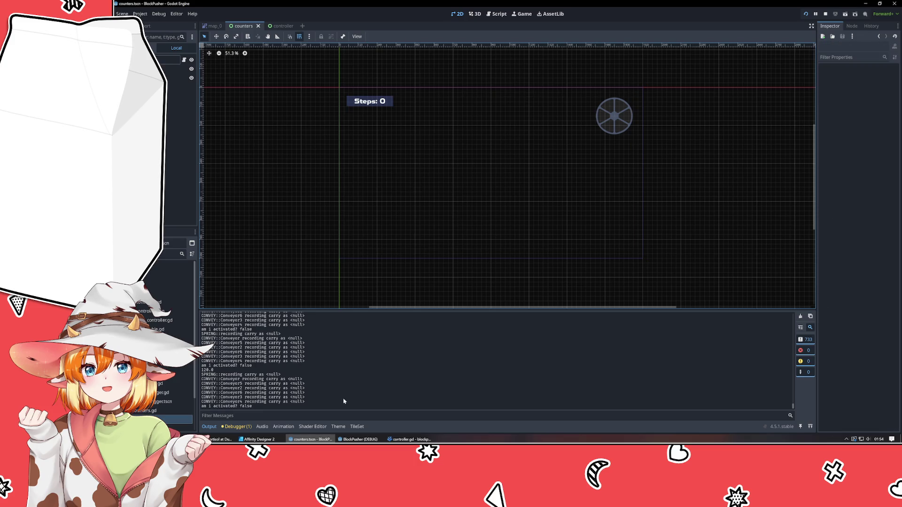
{"action": "key", "text": "alt+Tab"}
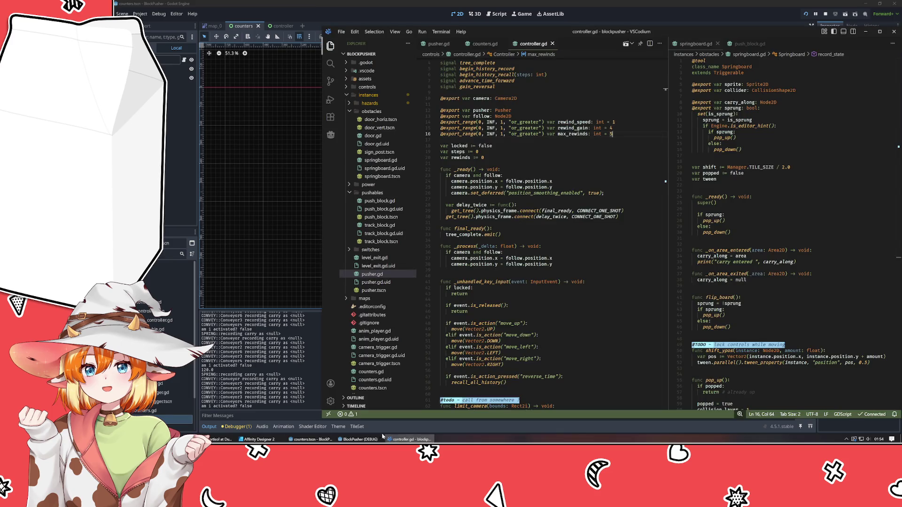
Step: Switch from controller.gd to the running BlockPusher (DEBUG) game window
{"action": "key", "text": "alt+Tab"}
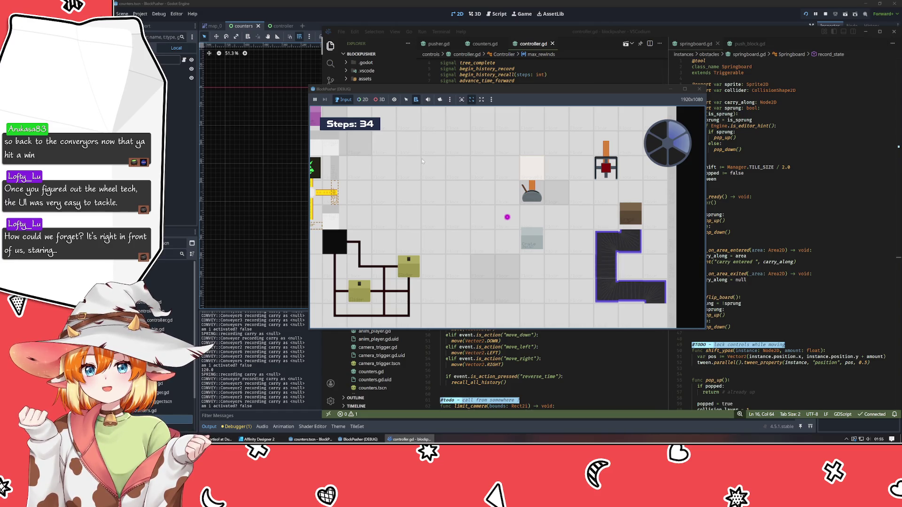
Step: Walk the player left, up, right and down through the BlockPusher level
{"action": "key", "text": "Left"}
{"action": "key", "text": "Left"}
{"action": "key", "text": "Left"}
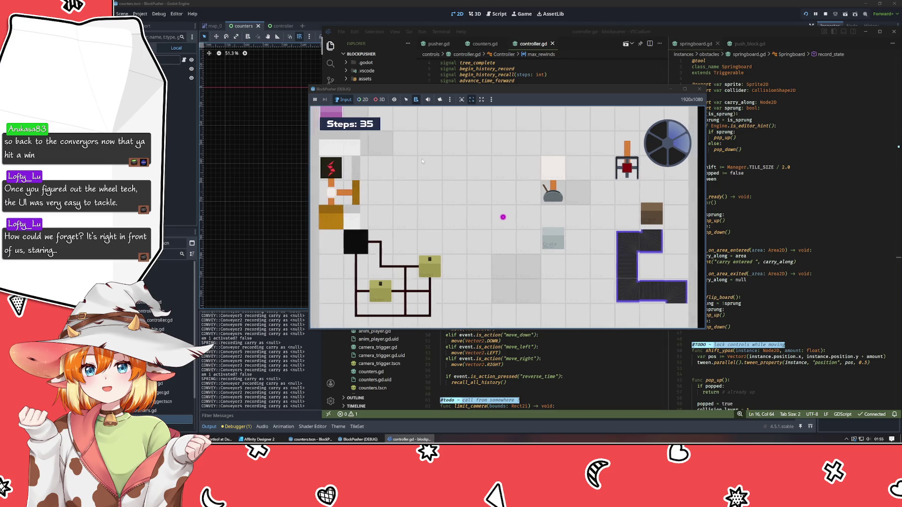
{"action": "key", "text": "Up"}
{"action": "key", "text": "Up"}
{"action": "key", "text": "Up"}
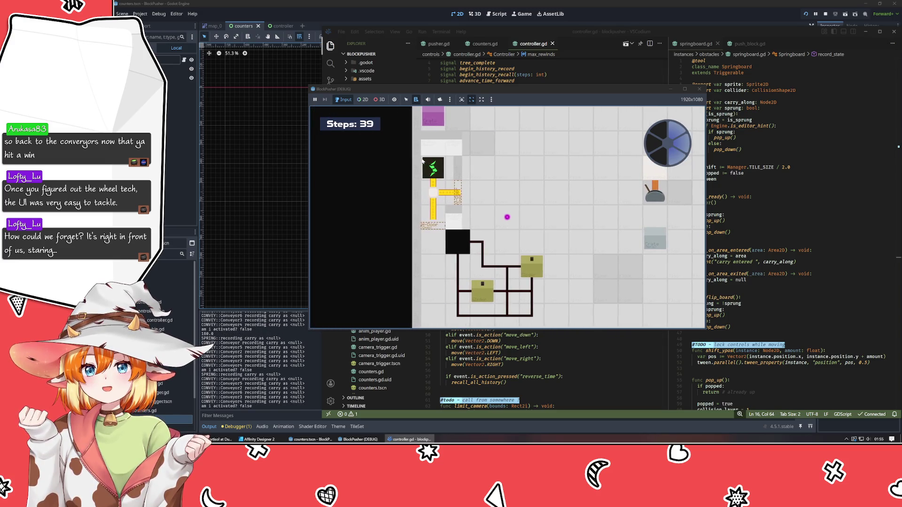
{"action": "key", "text": "Up"}
{"action": "key", "text": "Up"}
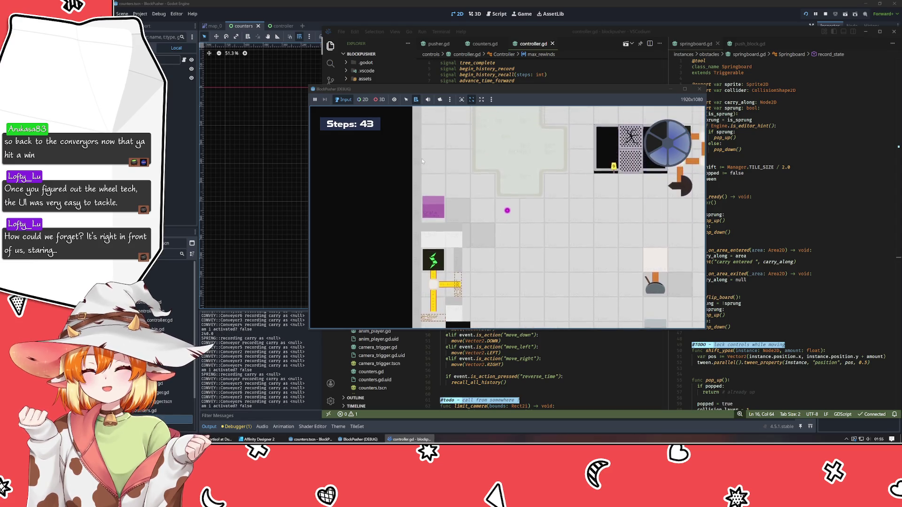
{"action": "key", "text": "Right"}
{"action": "key", "text": "Right"}
{"action": "key", "text": "Right"}
{"action": "key", "text": "Right"}
{"action": "key", "text": "Right"}
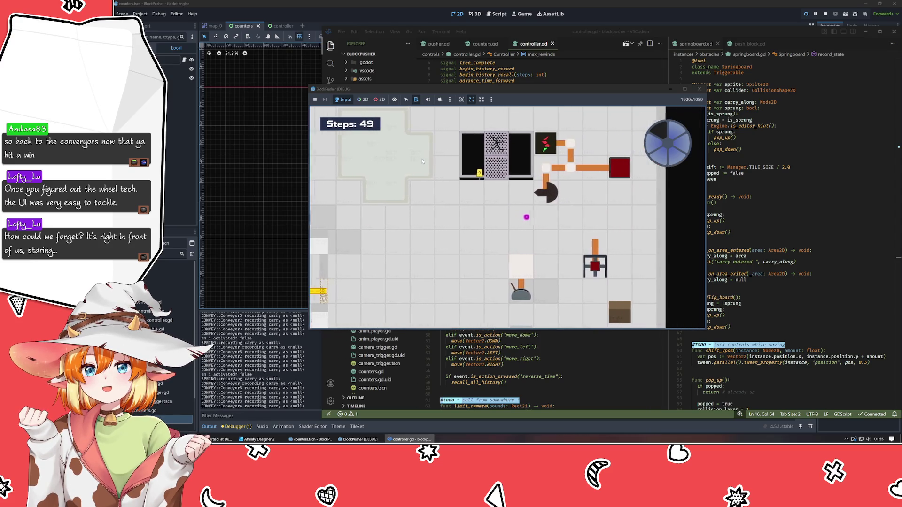
{"action": "key", "text": "Down"}
{"action": "key", "text": "Down"}
{"action": "key", "text": "Down"}
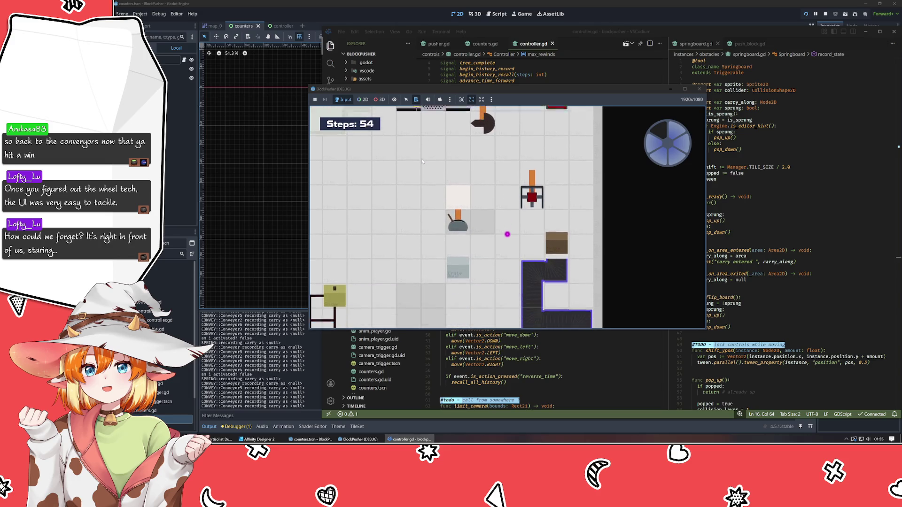
{"action": "key", "text": "Right"}
{"action": "key", "text": "Right"}
{"action": "key", "text": "Up"}
{"action": "key", "text": "Up"}
{"action": "key", "text": "Up"}
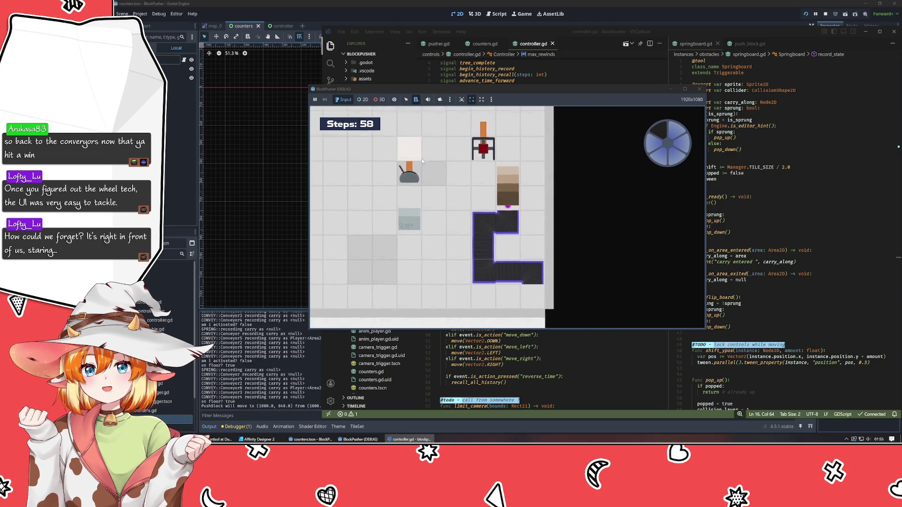
{"action": "key", "text": "Up"}
{"action": "key", "text": "Up"}
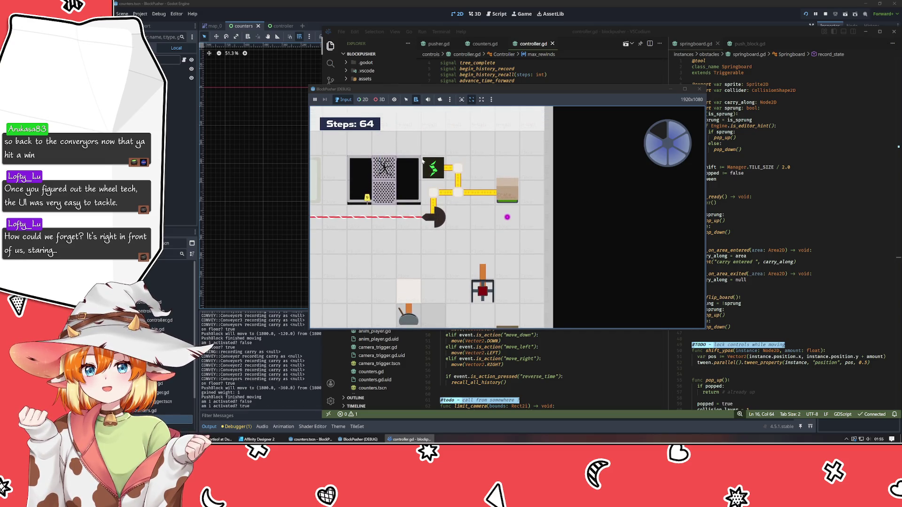
Step: Trigger the conveyors and red laser, rewind with Z to 57 steps, then stop the run
{"action": "key", "text": "Left"}
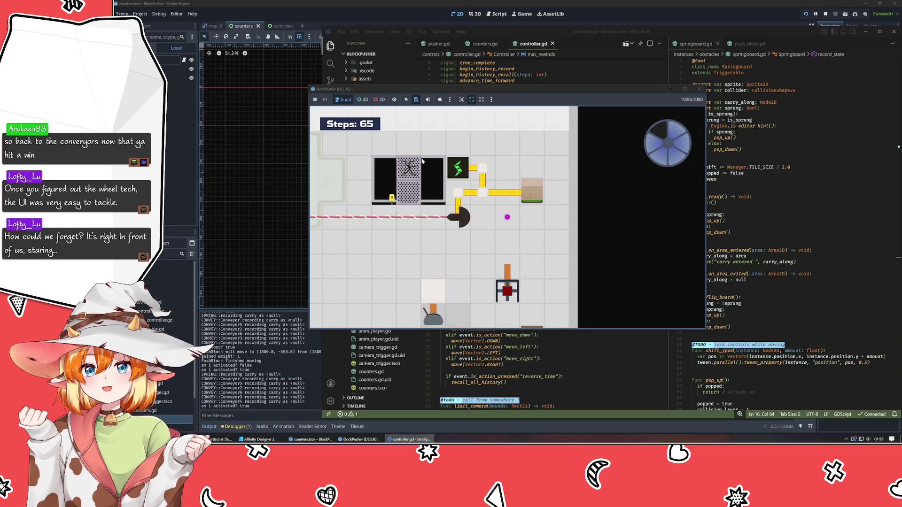
{"action": "key", "text": "Down"}
{"action": "key", "text": "Down"}
{"action": "key", "text": "Down"}
{"action": "key", "text": "Left"}
{"action": "key", "text": "Left"}
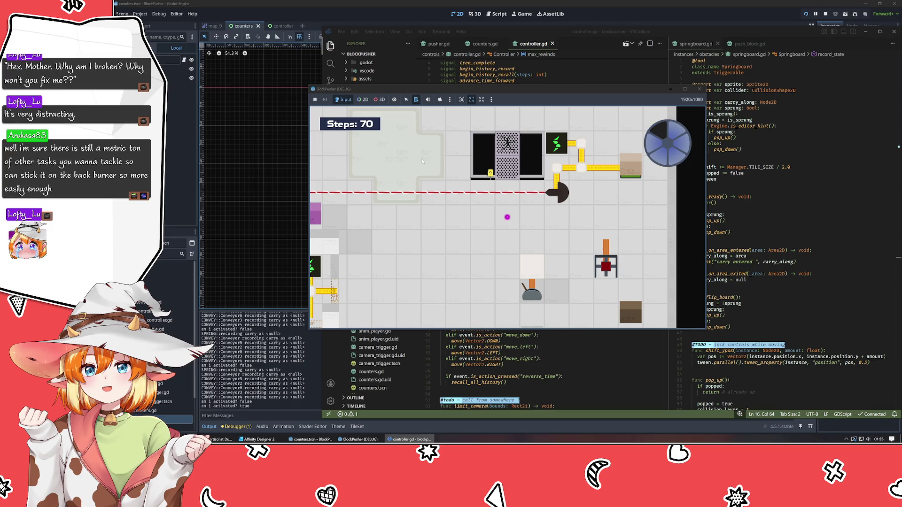
{"action": "key", "text": "Up"}
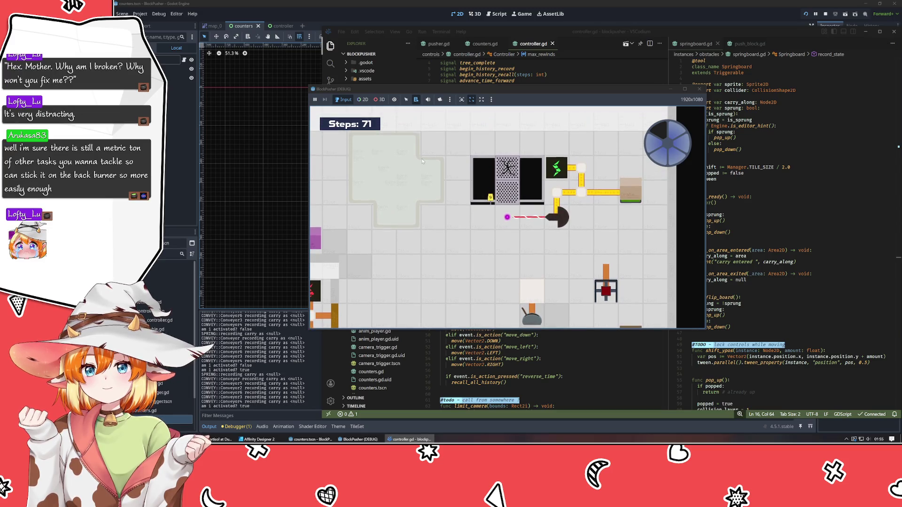
{"action": "key", "text": "Right"}
{"action": "key", "text": "z"}
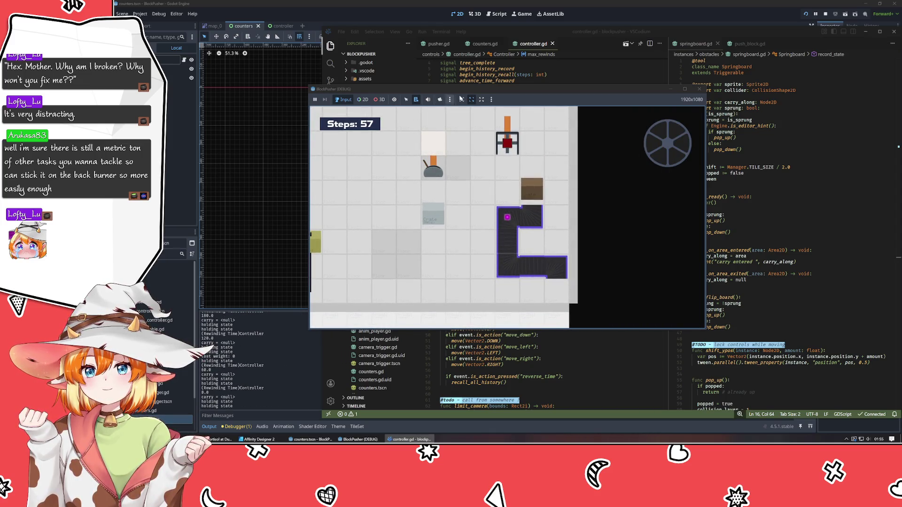
{"action": "left_click", "coordinate": [700, 89]}
{"action": "left_click", "coordinate": [582, 217]}
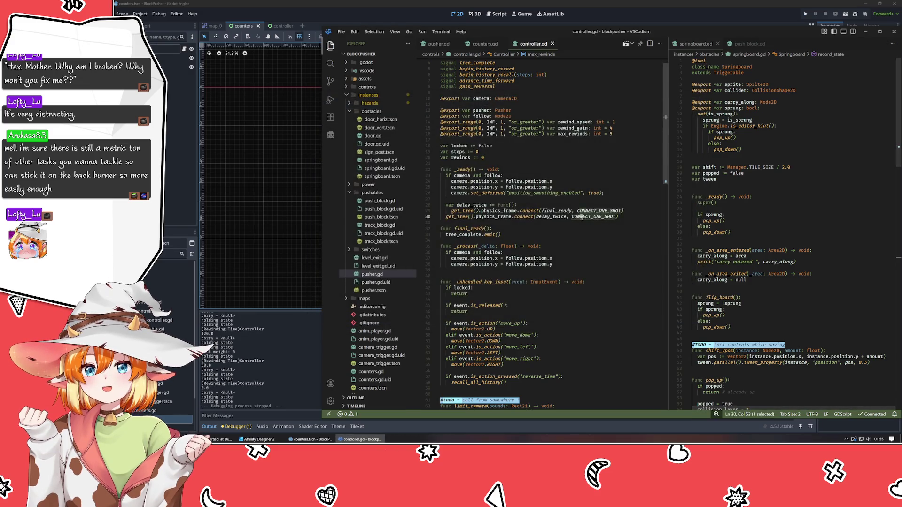
Step: Close the springboard.gd, counters.gd and controller.gd tabs in VSCodium
{"action": "left_click", "coordinate": [592, 316]}
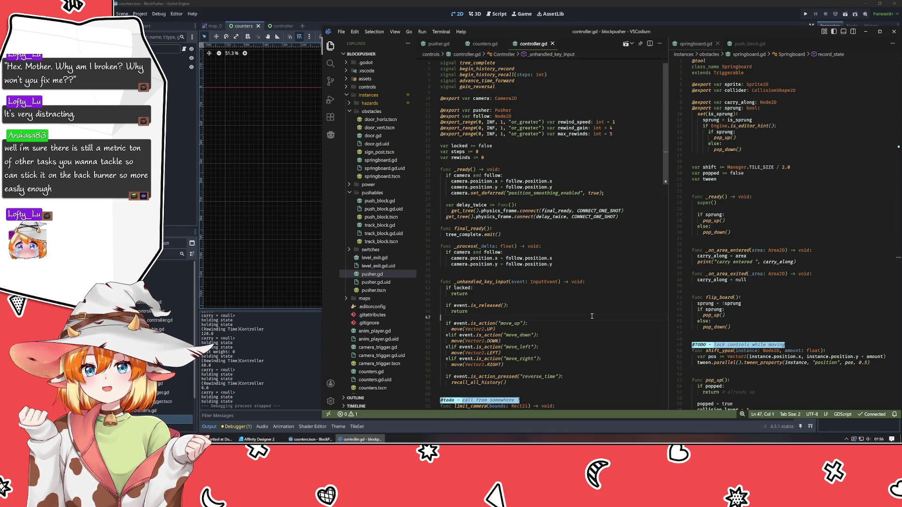
{"action": "middle_click", "coordinate": [694, 43]}
{"action": "left_click", "coordinate": [522, 164]}
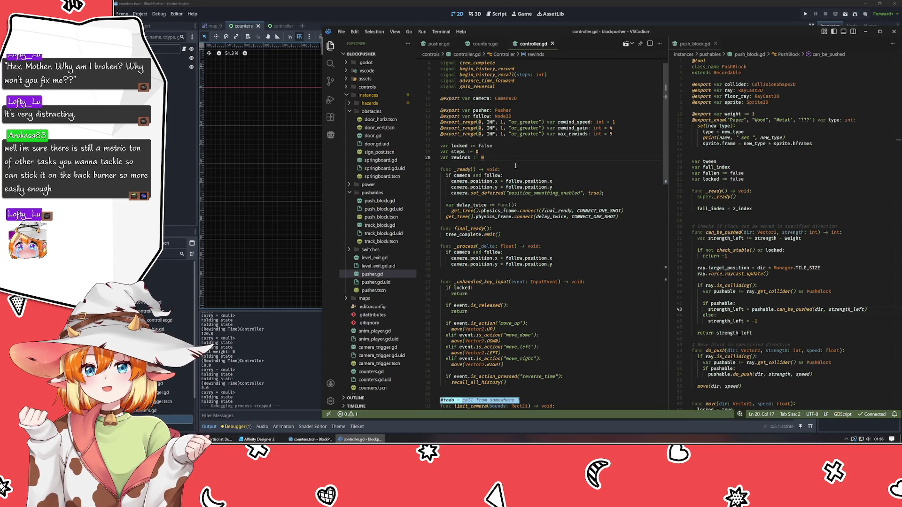
{"action": "left_click", "coordinate": [487, 45]}
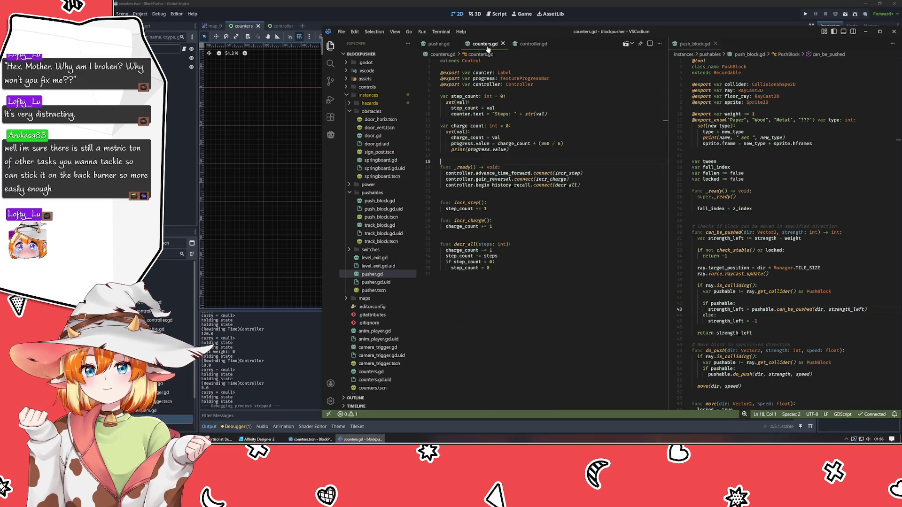
{"action": "middle_click", "coordinate": [486, 44]}
{"action": "middle_click", "coordinate": [486, 44]}
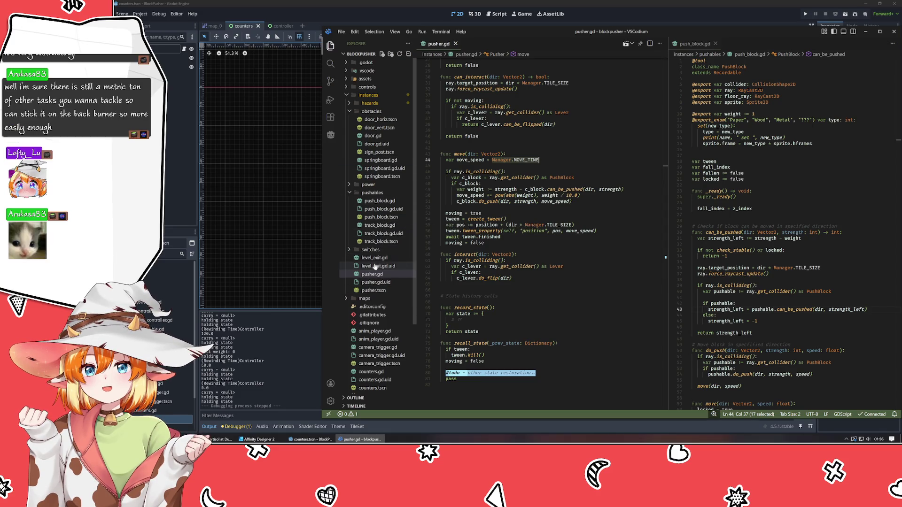
Step: Collapse pushables and open conveyor.gd from the hazards folder
{"action": "left_click", "coordinate": [371, 192]}
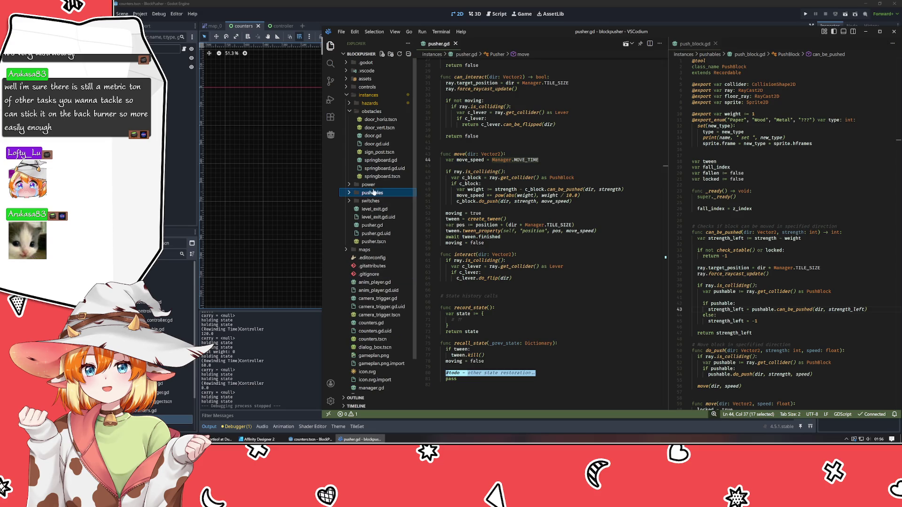
{"action": "left_click", "coordinate": [370, 103]}
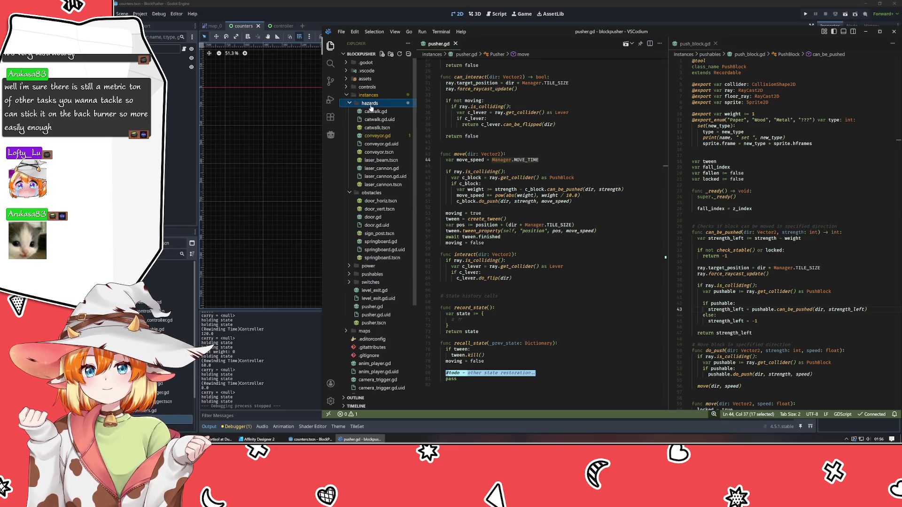
{"action": "left_click", "coordinate": [378, 136]}
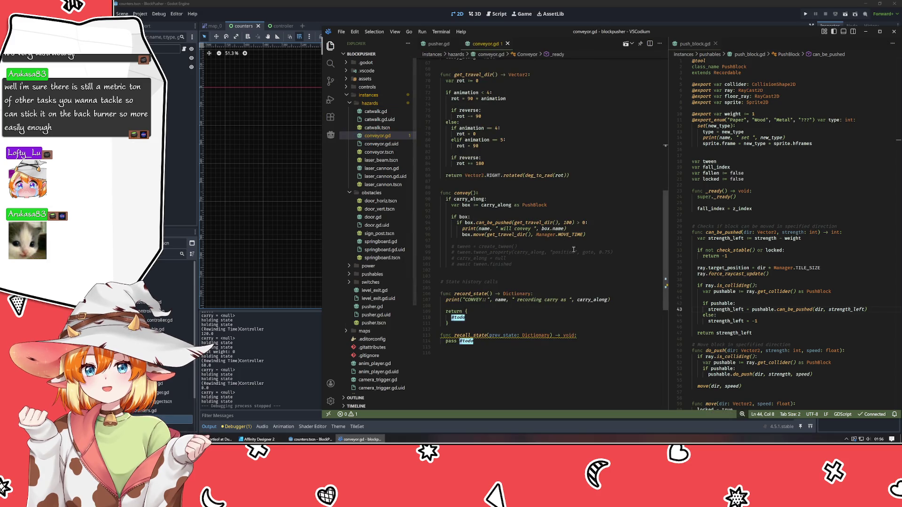
Step: Edit conveyor.gd above the '# State history calls' comment, then relaunch BlockPusher from Godot with F5
{"action": "left_click", "coordinate": [543, 280]}
{"action": "key", "text": "Up"}
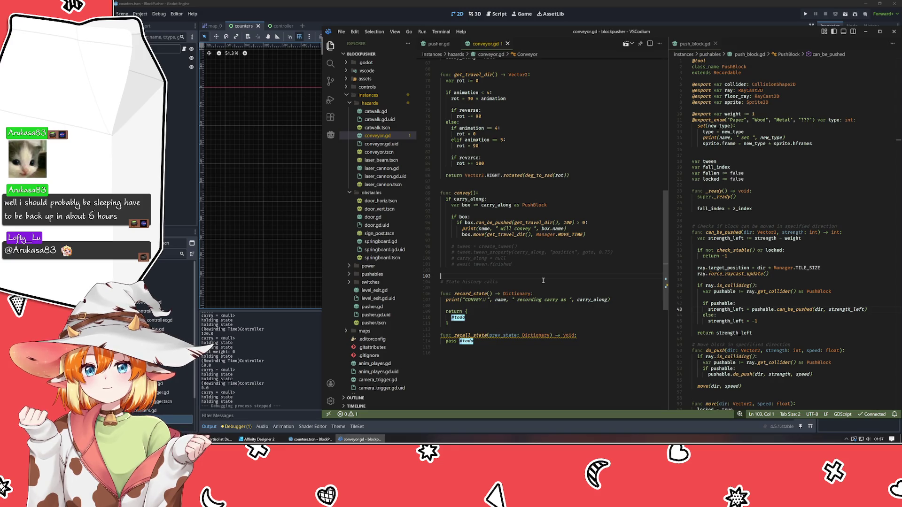
{"action": "left_click", "coordinate": [166, 182]}
{"action": "key", "text": "F5"}
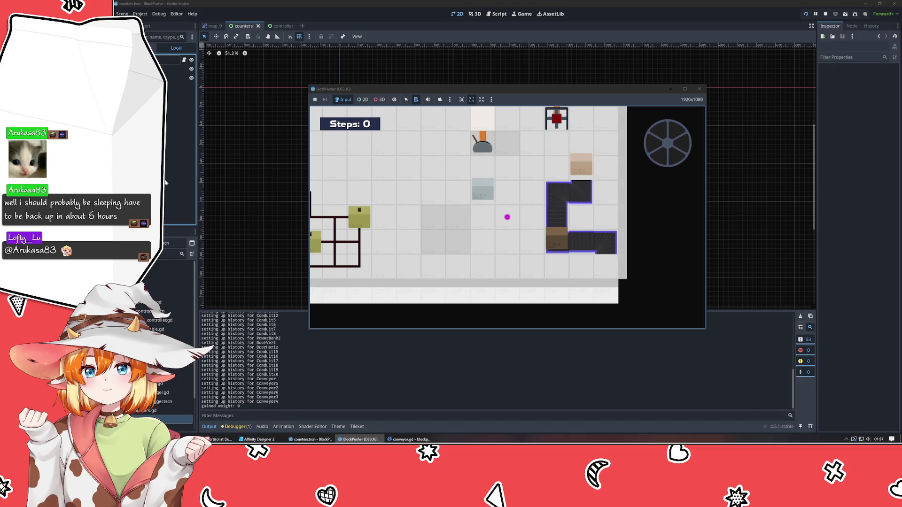
Step: Move right and down so a conveyor carries PushBlock2, rewind to step 2, then close the game
{"action": "key", "text": "Right"}
{"action": "key", "text": "Right"}
{"action": "key", "text": "Right"}
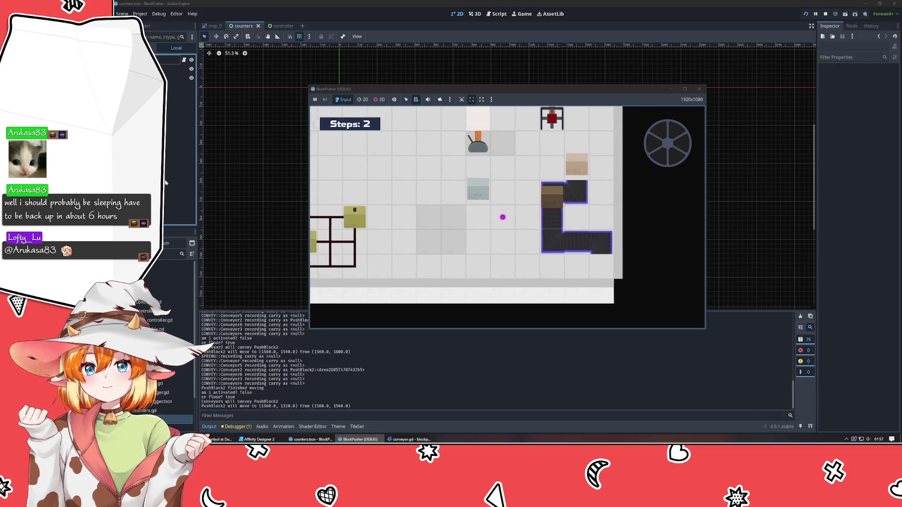
{"action": "key", "text": "Down"}
{"action": "key", "text": "Down"}
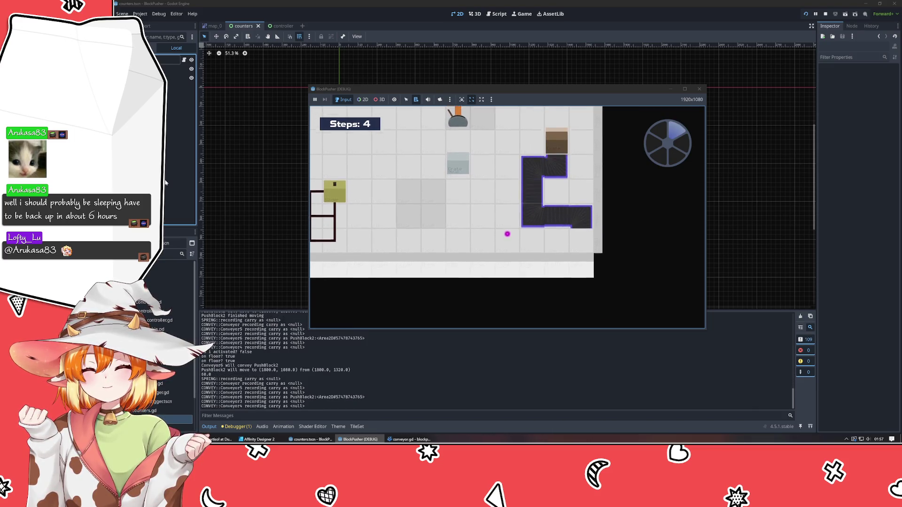
{"action": "key", "text": "z"}
{"action": "key", "text": "z"}
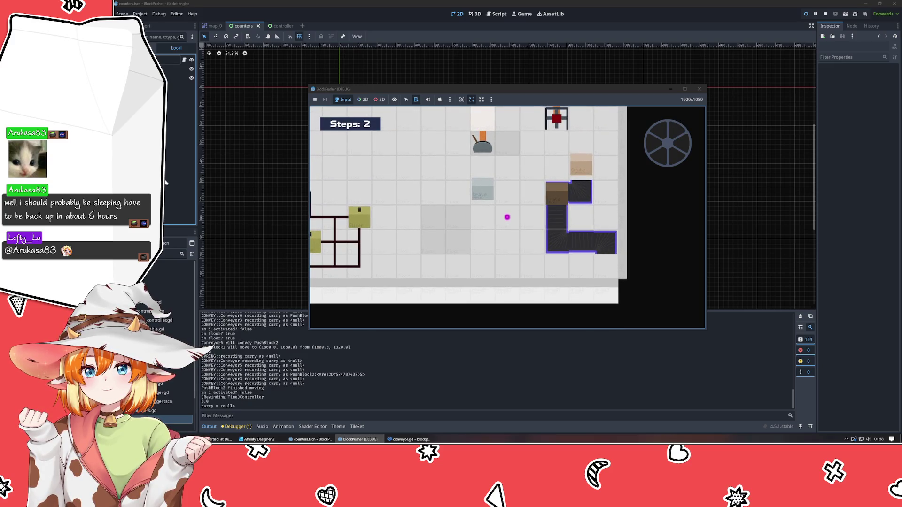
{"action": "left_click", "coordinate": [699, 89]}
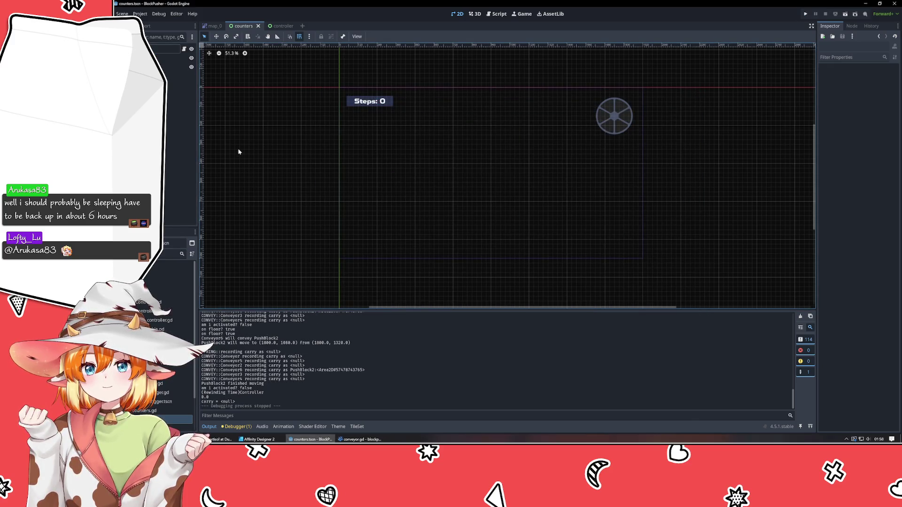
Step: In map_0, set the Controller's Rewind Speed and Rewind Gain to 1, commit Max Rewinds, then save and run
{"action": "left_click", "coordinate": [212, 27]}
{"action": "left_click", "coordinate": [865, 106]}
{"action": "type", "text": "1"}
{"action": "key", "text": "Return"}
{"action": "left_click", "coordinate": [878, 117]}
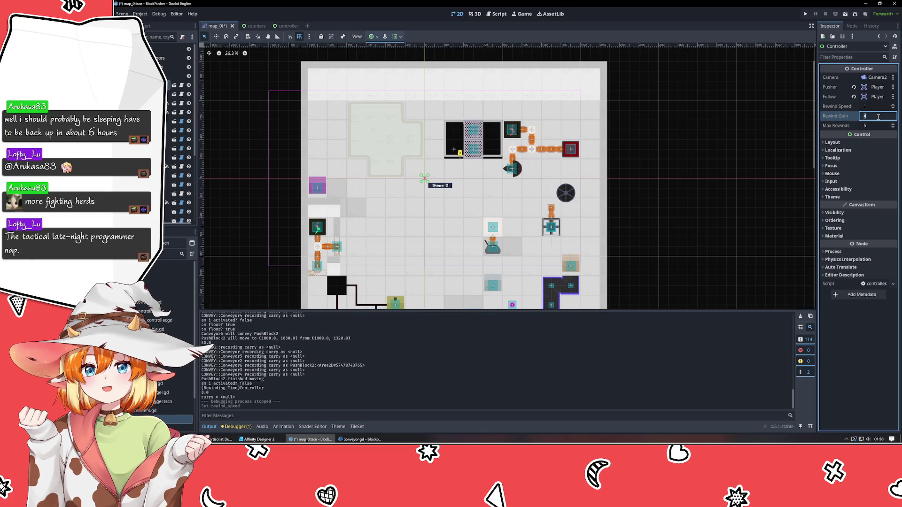
{"action": "left_click", "coordinate": [875, 126]}
{"action": "left_click", "coordinate": [699, 163]}
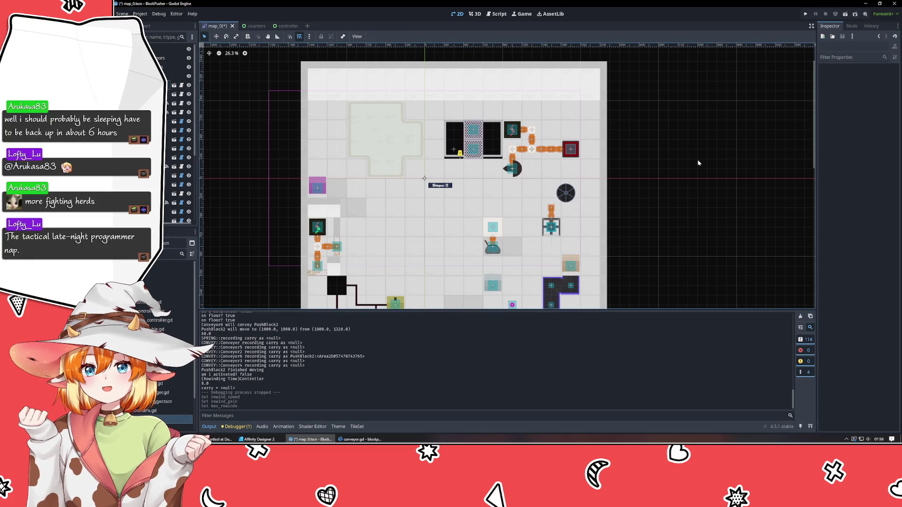
{"action": "key", "text": "F5"}
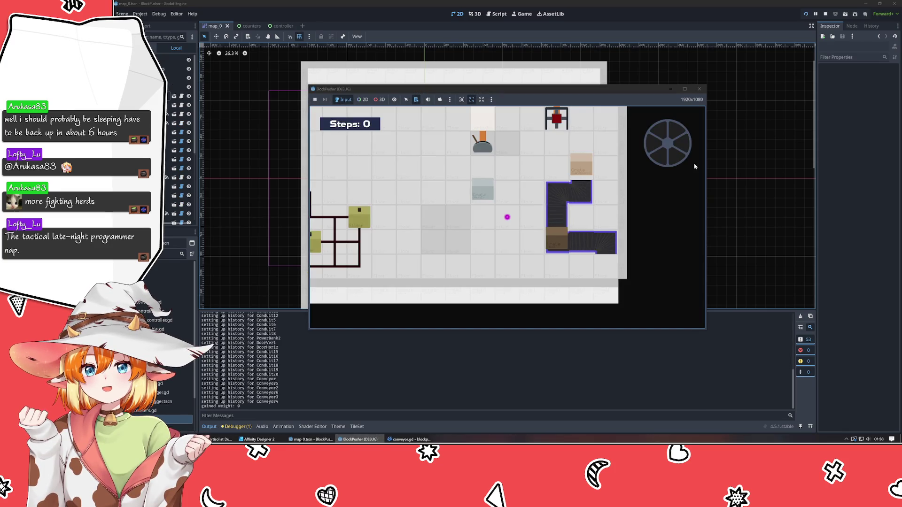
Step: Alternate left moves with Z rewinds, returning the step counter to the start each time
{"action": "key", "text": "Left"}
{"action": "key", "text": "Left"}
{"action": "key", "text": "Left"}
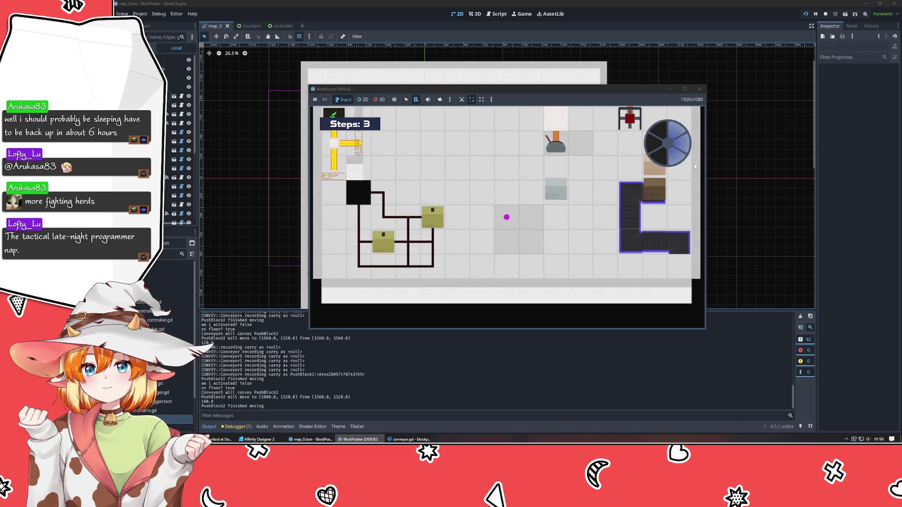
{"action": "key", "text": "z"}
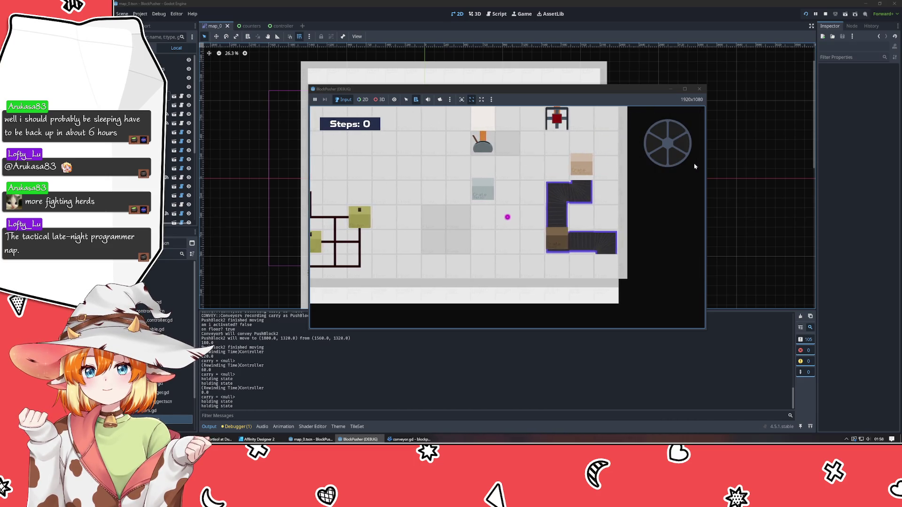
{"action": "key", "text": "Left"}
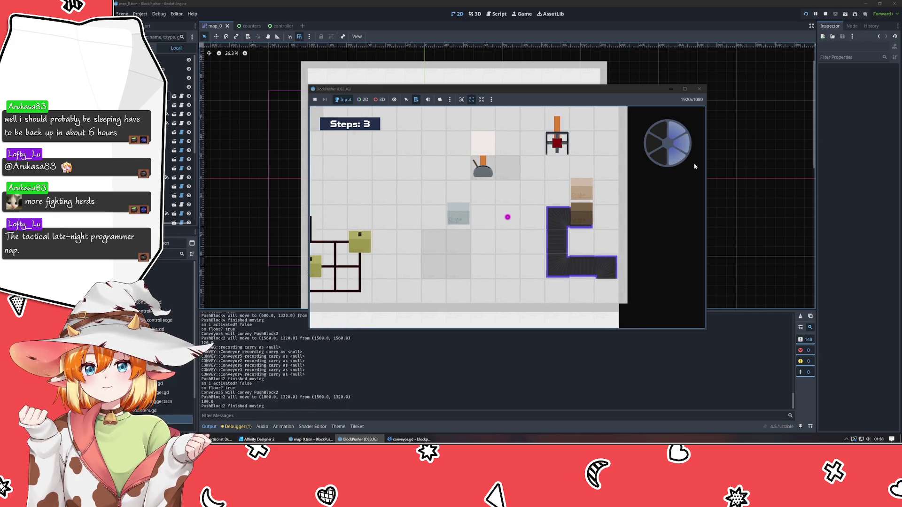
{"action": "key", "text": "z"}
{"action": "key", "text": "z"}
{"action": "key", "text": "z"}
{"action": "key", "text": "Left"}
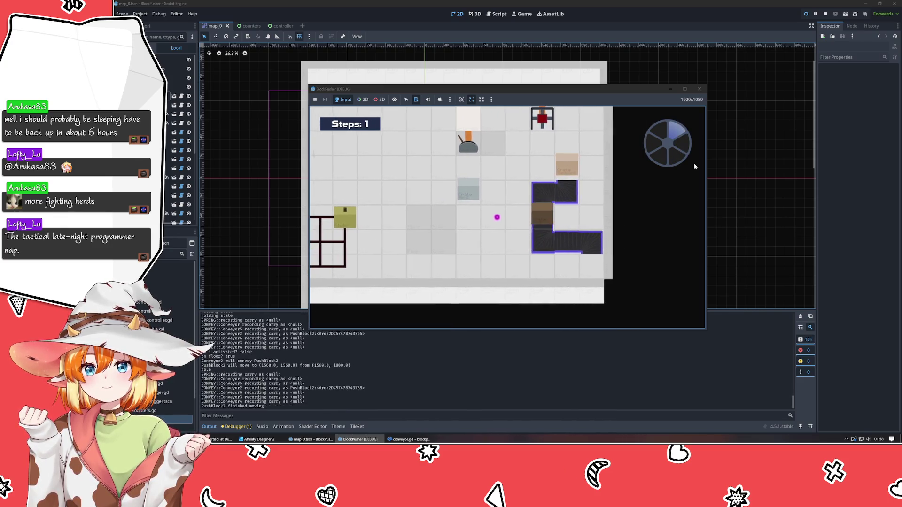
{"action": "key", "text": "Left"}
{"action": "key", "text": "Left"}
{"action": "key", "text": "Left"}
Step: Walk along the conveyor to step 6, rewind to step 1, then reload the played scene
{"action": "key", "text": "Left"}
{"action": "key", "text": "z"}
{"action": "key", "text": "z"}
{"action": "key", "text": "z"}
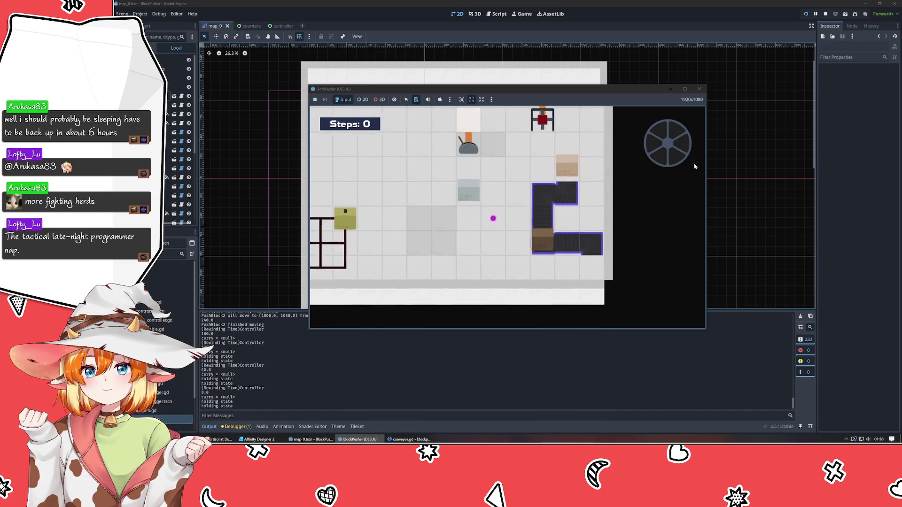
{"action": "key", "text": "Left"}
{"action": "key", "text": "Left"}
{"action": "key", "text": "Left"}
{"action": "key", "text": "Left"}
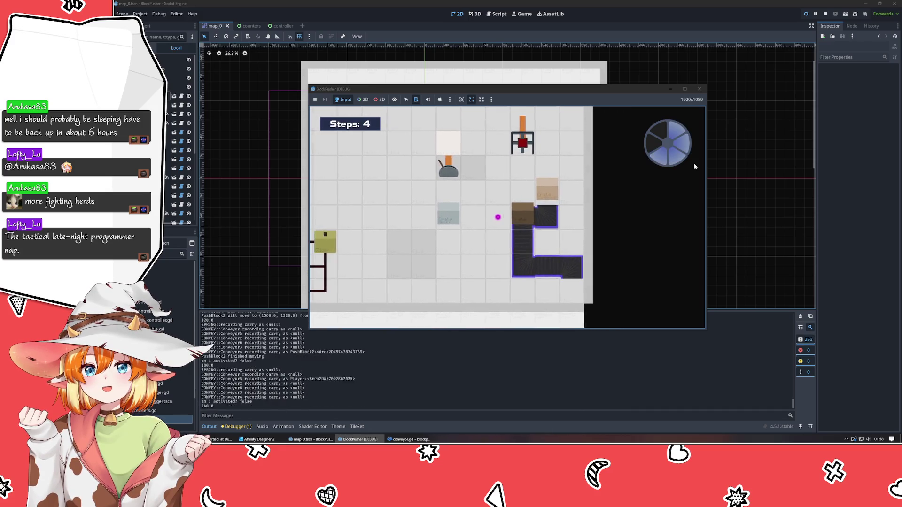
{"action": "key", "text": "Left"}
{"action": "key", "text": "Left"}
{"action": "key", "text": "Left"}
{"action": "key", "text": "z"}
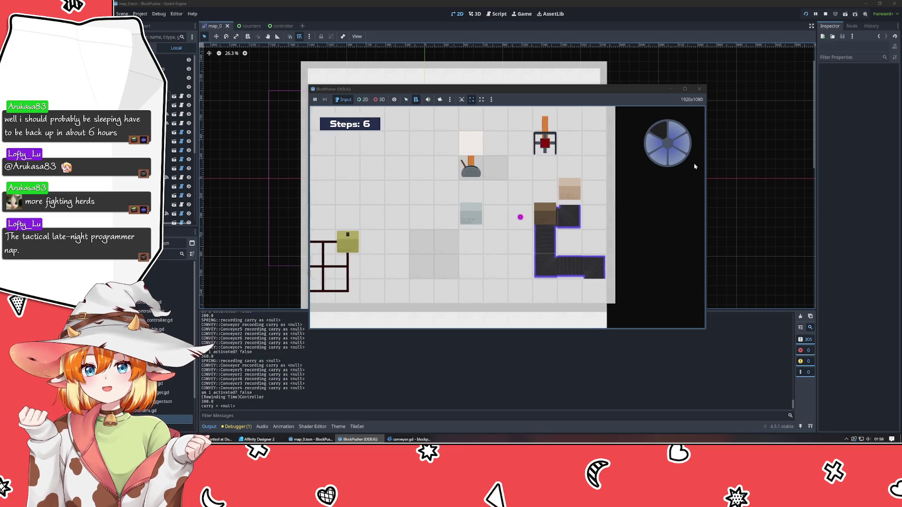
{"action": "key", "text": "z"}
{"action": "key", "text": "z"}
{"action": "key", "text": "z"}
{"action": "key", "text": "z"}
{"action": "key", "text": "z"}
{"action": "key", "text": "Up"}
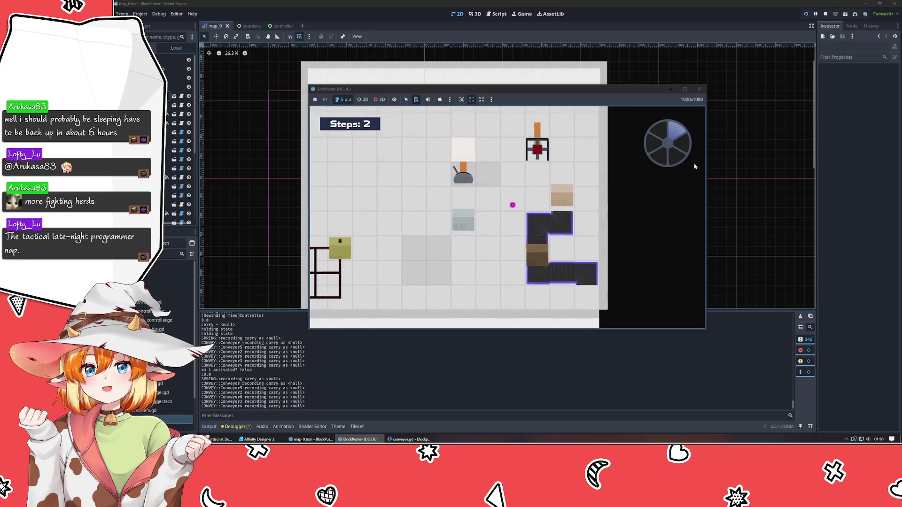
{"action": "key", "text": "Up"}
{"action": "key", "text": "Up"}
{"action": "key", "text": "Up"}
{"action": "key", "text": "z"}
{"action": "key", "text": "z"}
{"action": "key", "text": "z"}
{"action": "key", "text": "z"}
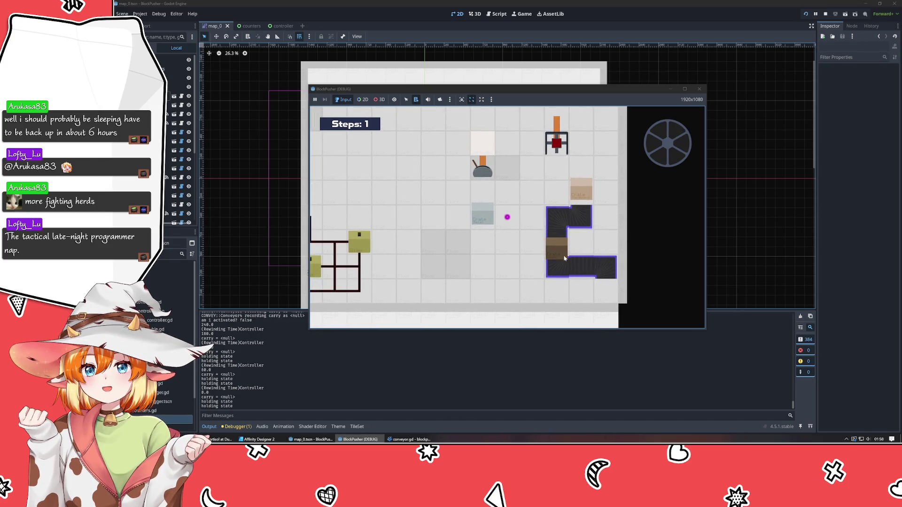
{"action": "left_click", "coordinate": [806, 14]}
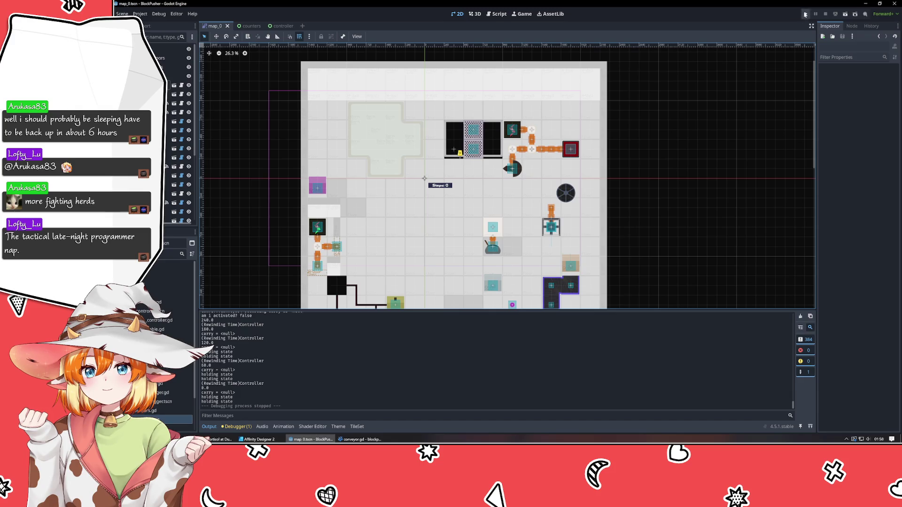
Step: Repeatedly move left and rewind with Z, then walk the player onto the conveyor
{"action": "key", "text": "Left"}
{"action": "key", "text": "Left"}
{"action": "key", "text": "Left"}
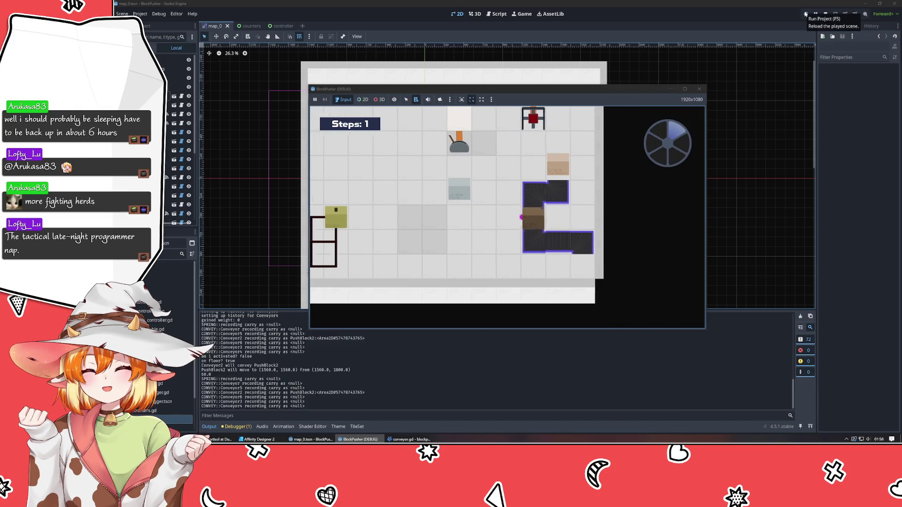
{"action": "key", "text": "Left"}
{"action": "key", "text": "Left"}
{"action": "key", "text": "z"}
{"action": "key", "text": "z"}
{"action": "key", "text": "z"}
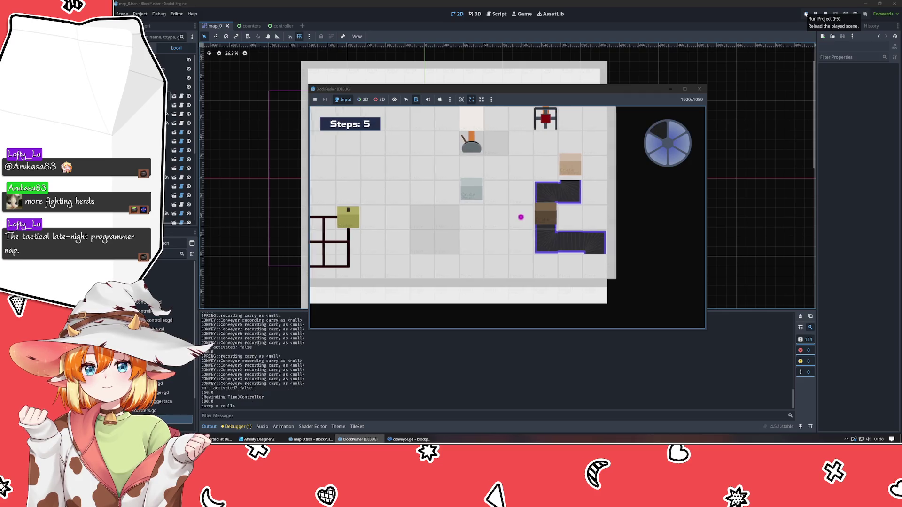
{"action": "key", "text": "z"}
{"action": "key", "text": "z"}
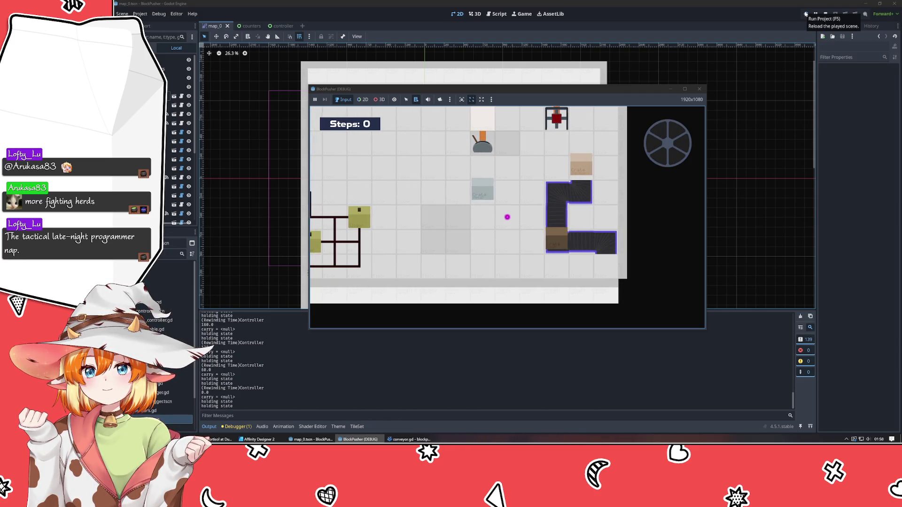
{"action": "key", "text": "Left"}
{"action": "key", "text": "Left"}
{"action": "key", "text": "Left"}
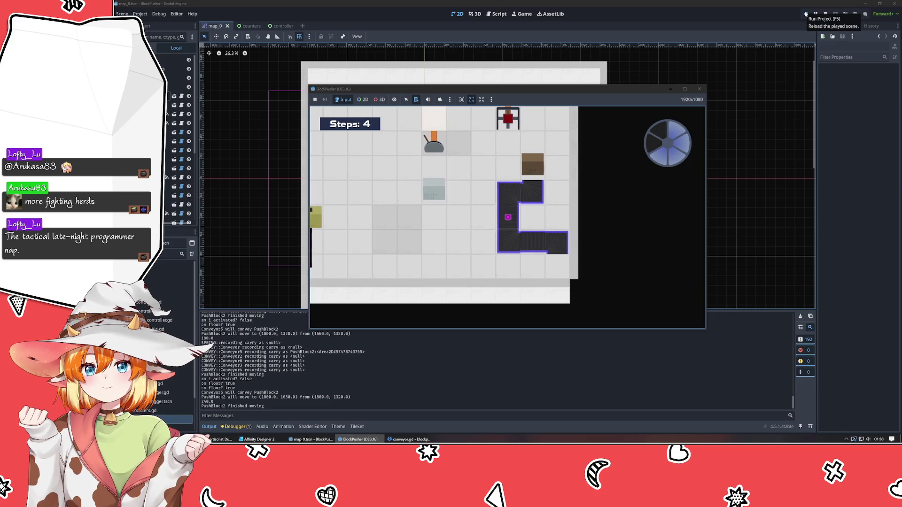
{"action": "key", "text": "z"}
{"action": "key", "text": "z"}
{"action": "key", "text": "z"}
{"action": "key", "text": "z"}
{"action": "key", "text": "Left"}
{"action": "key", "text": "Left"}
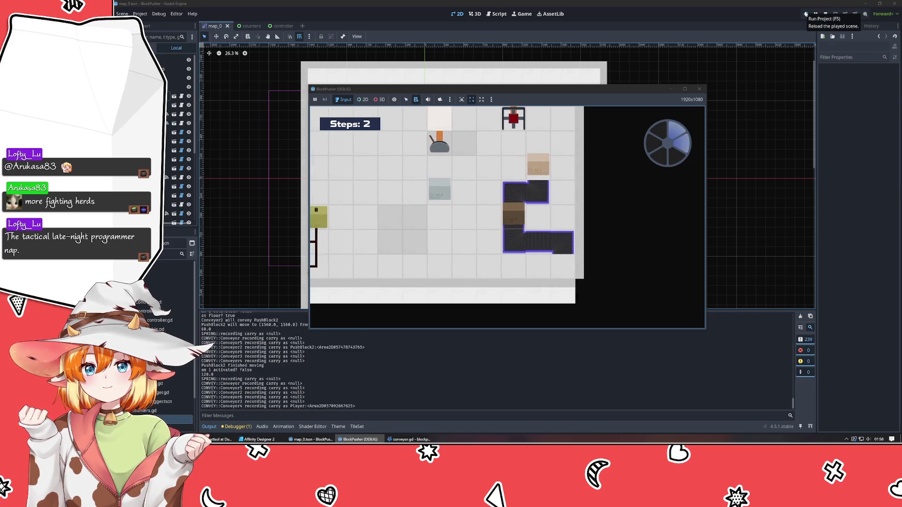
{"action": "key", "text": "z"}
{"action": "key", "text": "z"}
{"action": "key", "text": "Left"}
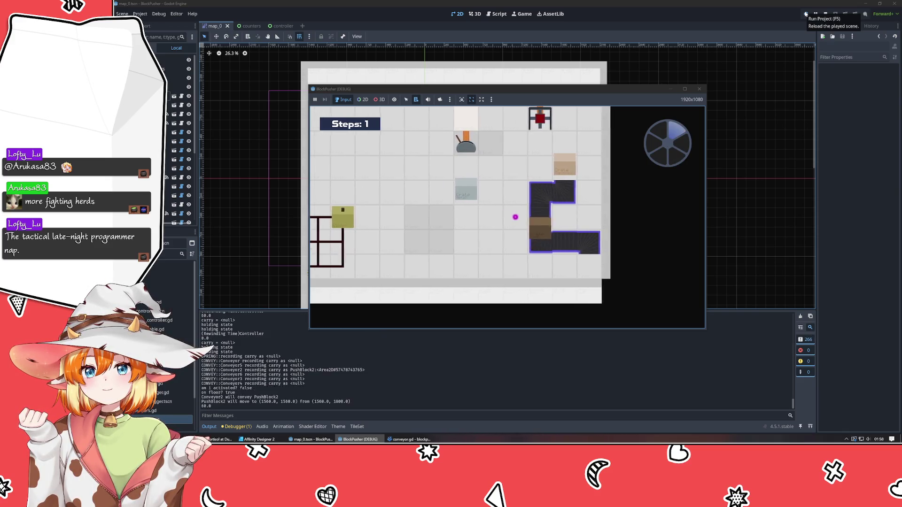
{"action": "key", "text": "Left"}
{"action": "key", "text": "Left"}
{"action": "key", "text": "Left"}
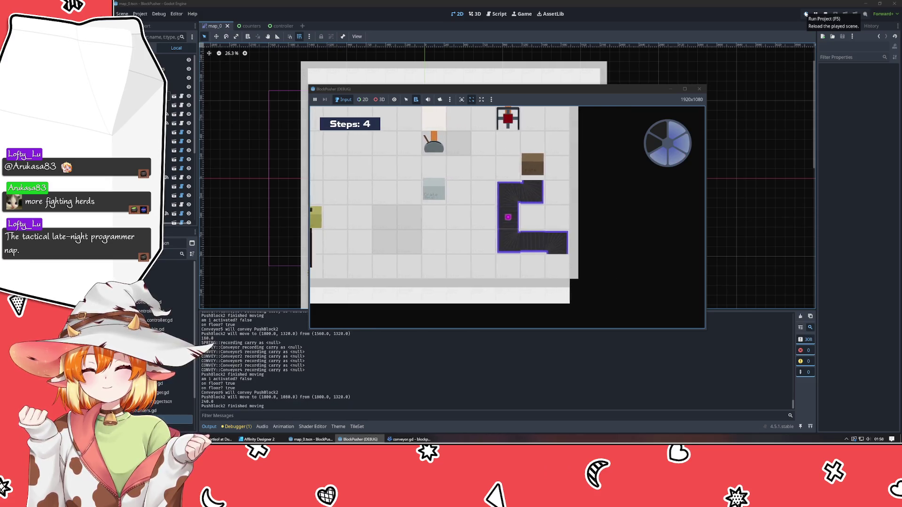
{"action": "key", "text": "z"}
{"action": "key", "text": "z"}
{"action": "key", "text": "z"}
{"action": "key", "text": "z"}
{"action": "key", "text": "Left"}
{"action": "key", "text": "Left"}
{"action": "key", "text": "Left"}
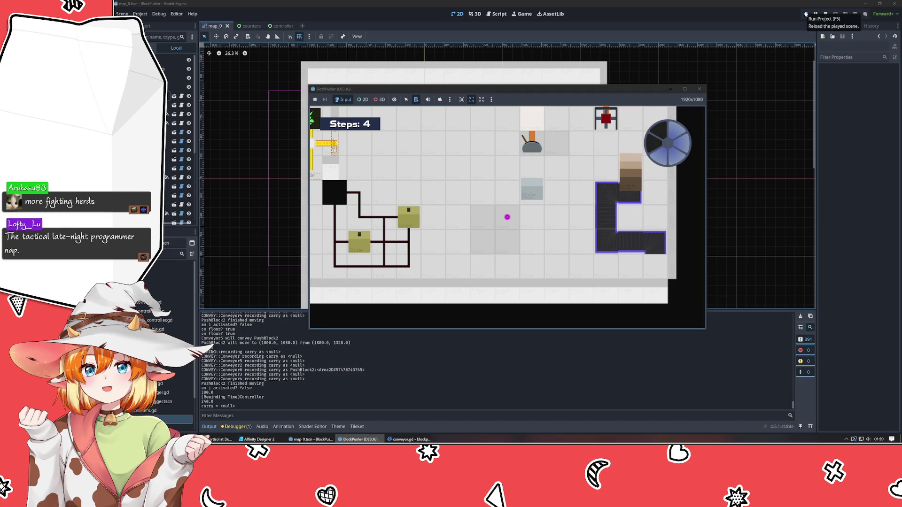
Step: Rewind from 4 to 2 steps, test D/A moves and rewinds back to Steps: 0, then return to conveyor.gd
{"action": "key", "text": "z"}
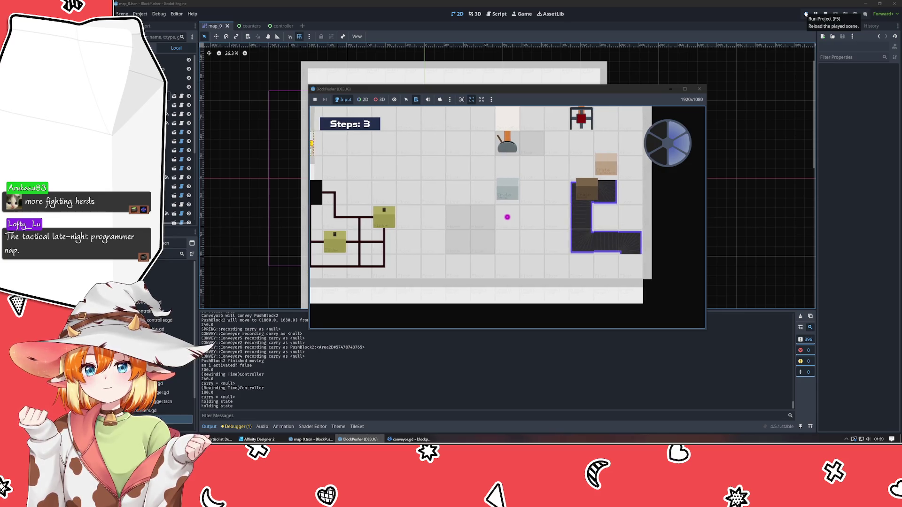
{"action": "key", "text": "z"}
{"action": "key", "text": "z"}
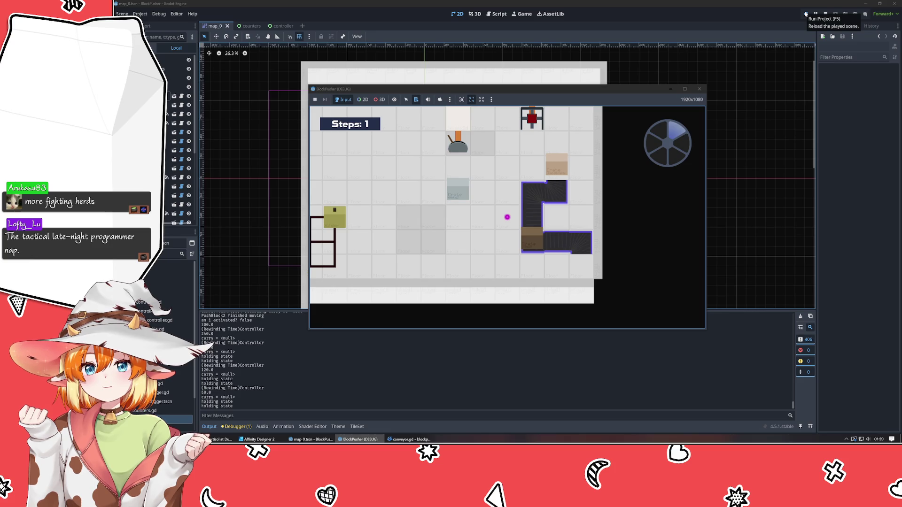
{"action": "key", "text": "d"}
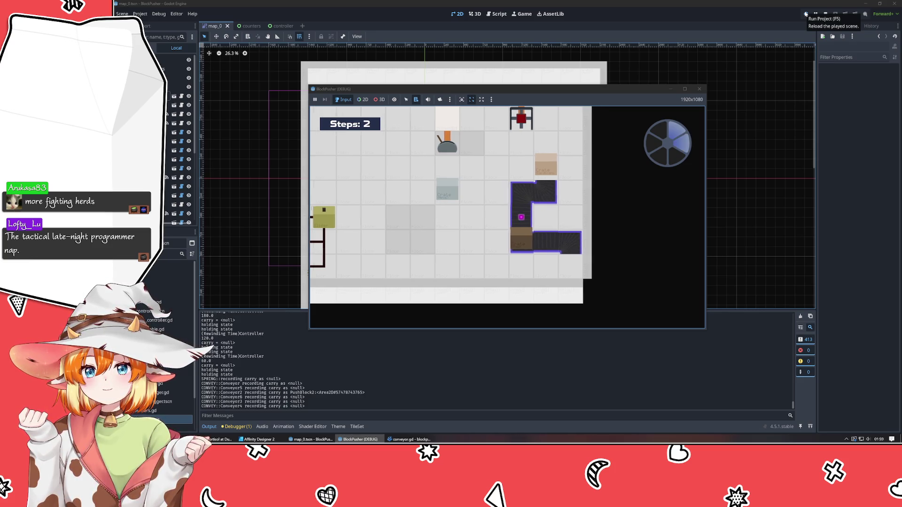
{"action": "key", "text": "z"}
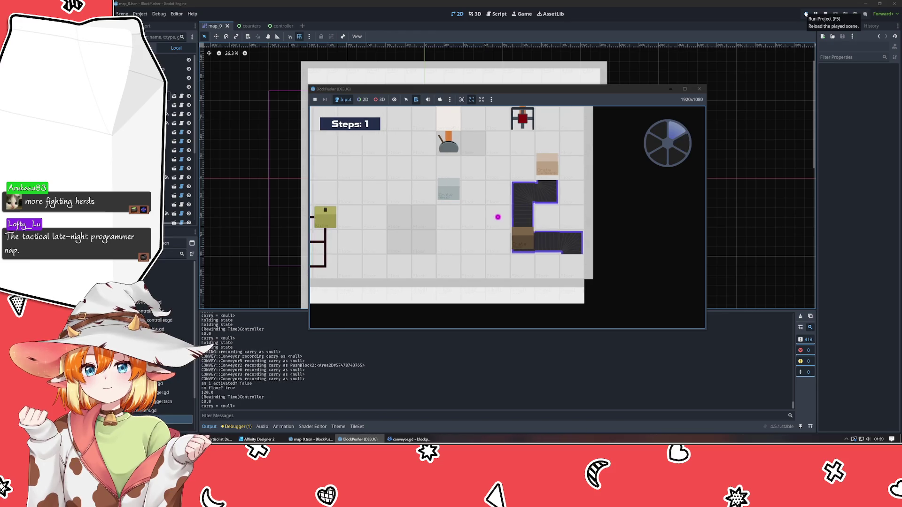
{"action": "key", "text": "a"}
{"action": "key", "text": "d"}
{"action": "key", "text": "d"}
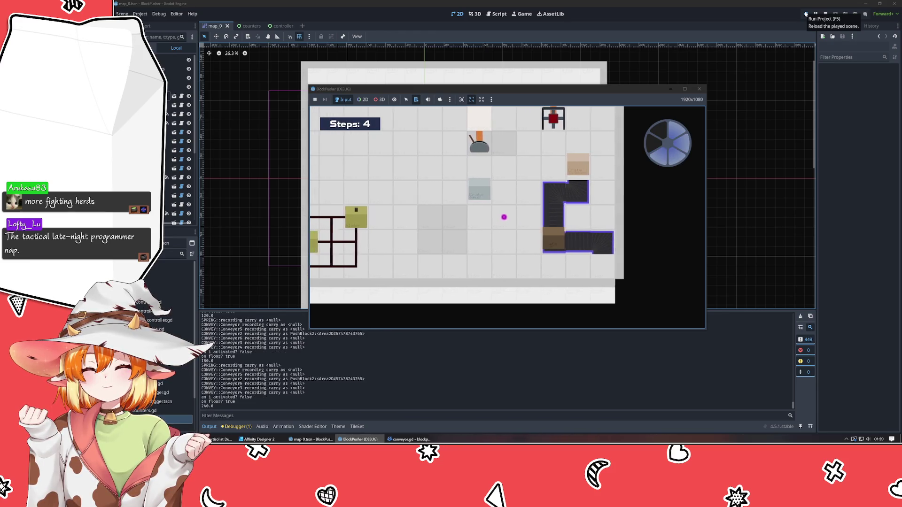
{"action": "key", "text": "z"}
{"action": "key", "text": "z"}
{"action": "key", "text": "d"}
{"action": "key", "text": "d"}
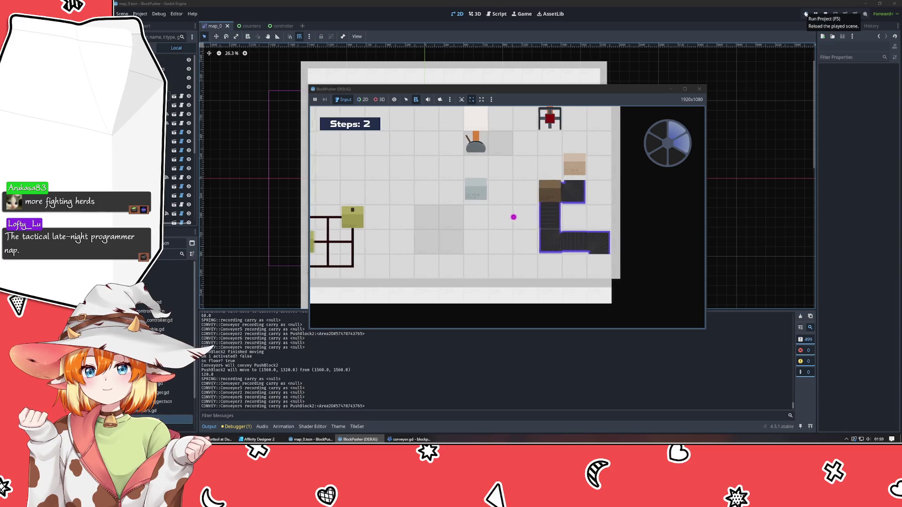
{"action": "key", "text": "d"}
{"action": "key", "text": "z"}
{"action": "key", "text": "z"}
{"action": "key", "text": "z"}
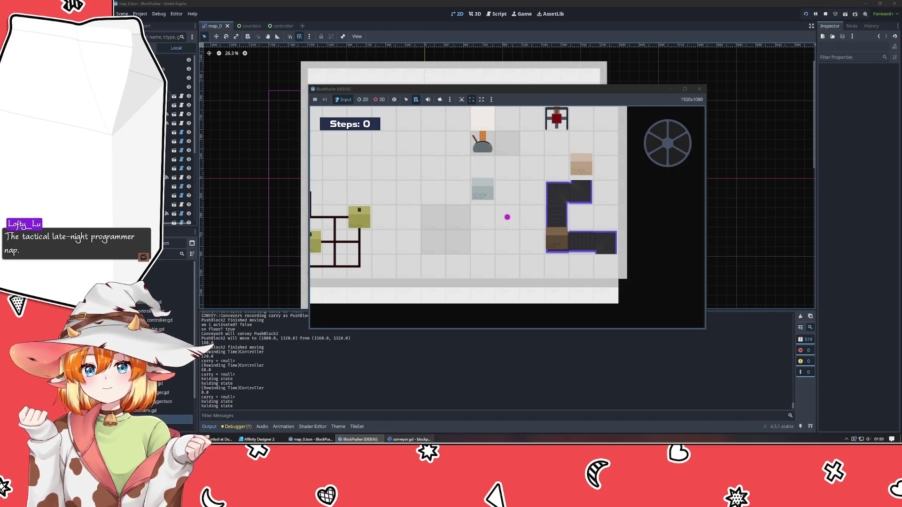
{"action": "left_click", "coordinate": [408, 439]}
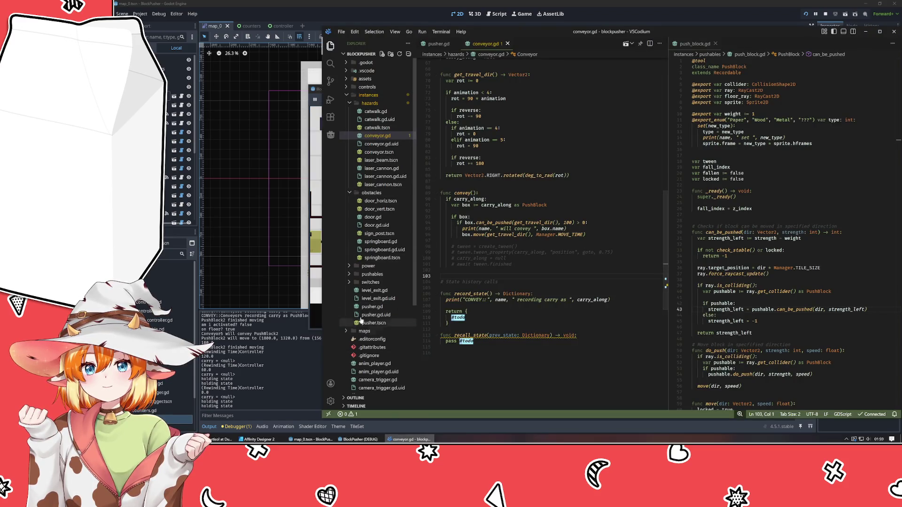
Step: Expand and collapse the controls folder in VSCodium's Explorer, then switch back to Godot's map_0 scene
{"action": "left_click", "coordinate": [375, 87]}
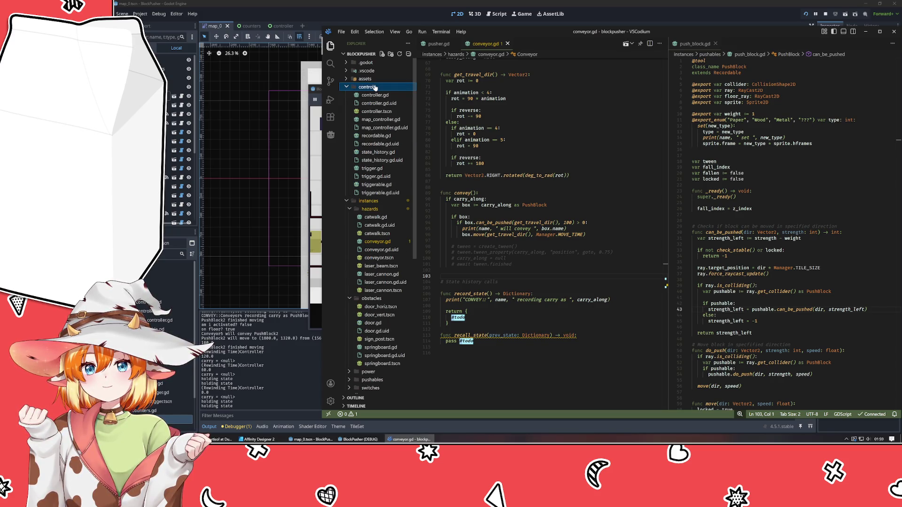
{"action": "left_click", "coordinate": [375, 87]}
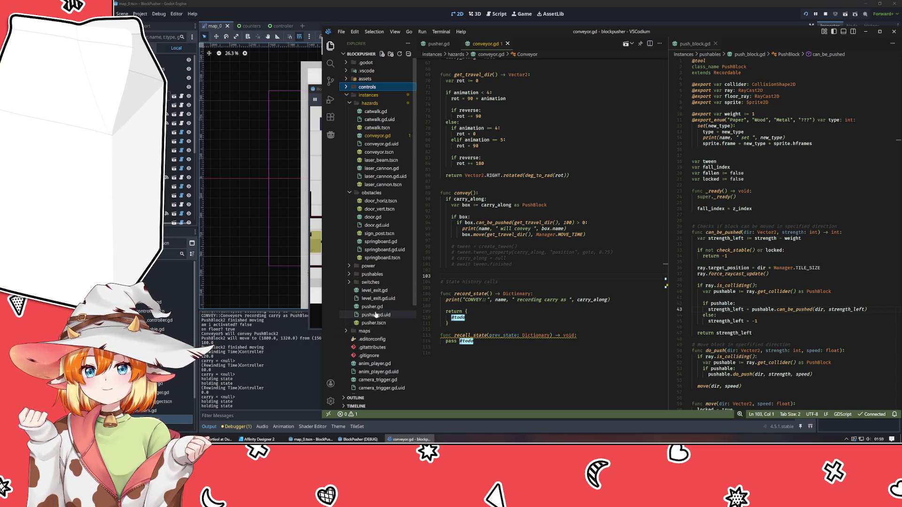
{"action": "scroll", "coordinate": [344, 307], "scroll_direction": "down", "scroll_amount": 3}
{"action": "key", "text": "alt+Tab"}
{"action": "scroll", "coordinate": [174, 316], "scroll_direction": "down", "scroll_amount": 2}
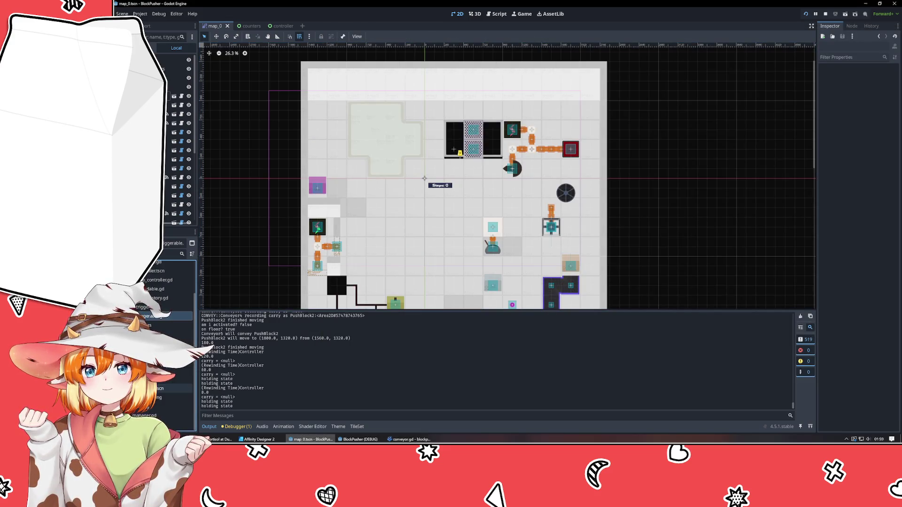
Step: Browse counters.gd, camera_trigger.tscn and other scene files in the FileSystem dock, then return to conveyor.gd
{"action": "left_click", "coordinate": [155, 378]}
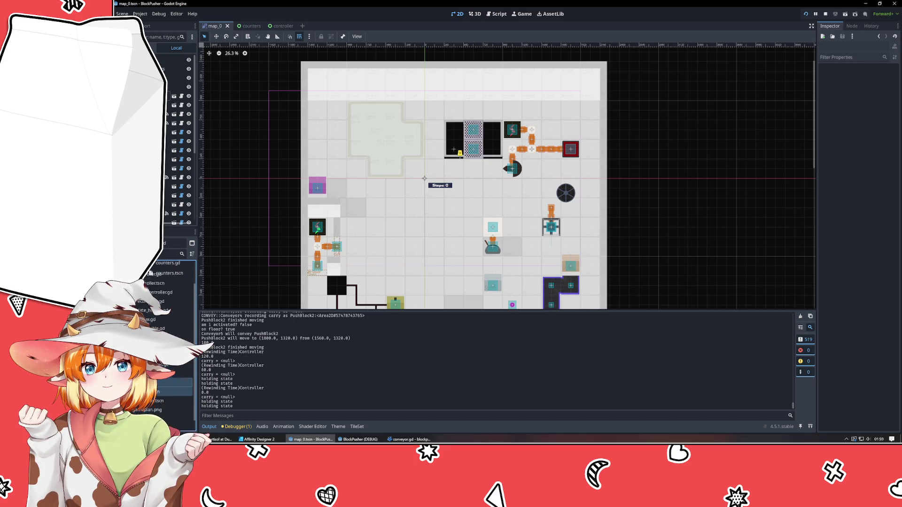
{"action": "scroll", "coordinate": [170, 338], "scroll_direction": "up", "scroll_amount": 1}
{"action": "scroll", "coordinate": [169, 338], "scroll_direction": "down", "scroll_amount": 1}
{"action": "left_click", "coordinate": [174, 378]}
{"action": "mouse_move", "coordinate": [174, 378]}
{"action": "left_mouse_down"}
{"action": "mouse_move", "coordinate": [188, 266]}
{"action": "mouse_move", "coordinate": [155, 297]}
{"action": "mouse_move", "coordinate": [159, 413]}
{"action": "left_mouse_up"}
{"action": "left_click", "coordinate": [171, 389]}
{"action": "scroll", "coordinate": [174, 339], "scroll_direction": "down", "scroll_amount": 5}
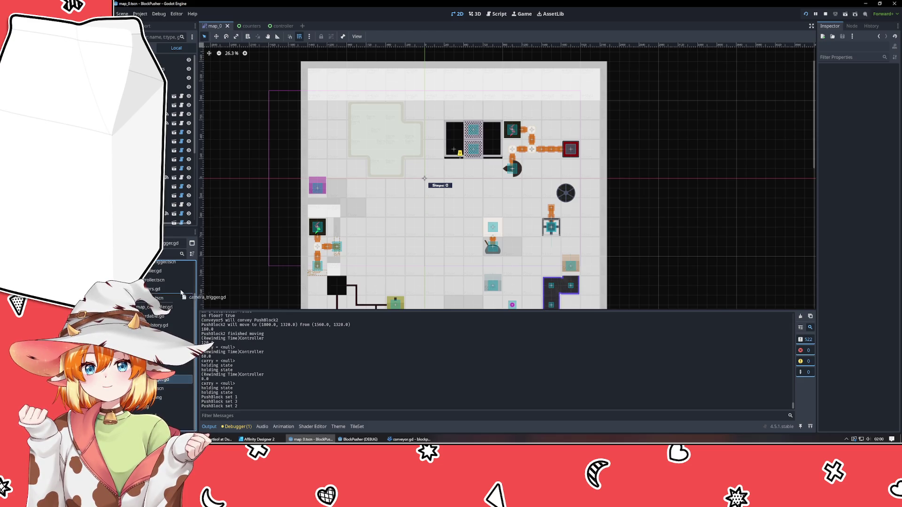
{"action": "scroll", "coordinate": [173, 338], "scroll_direction": "down", "scroll_amount": 2}
{"action": "left_click", "coordinate": [174, 328]}
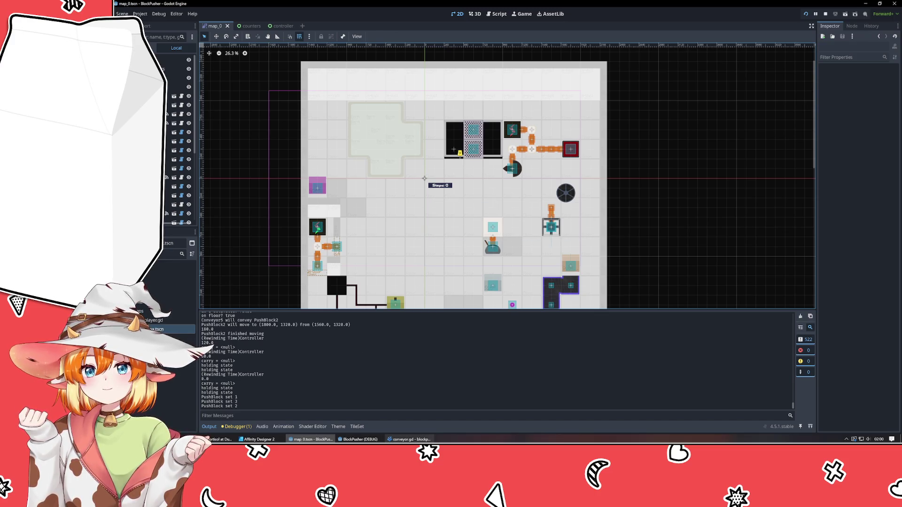
{"action": "mouse_move", "coordinate": [408, 439]}
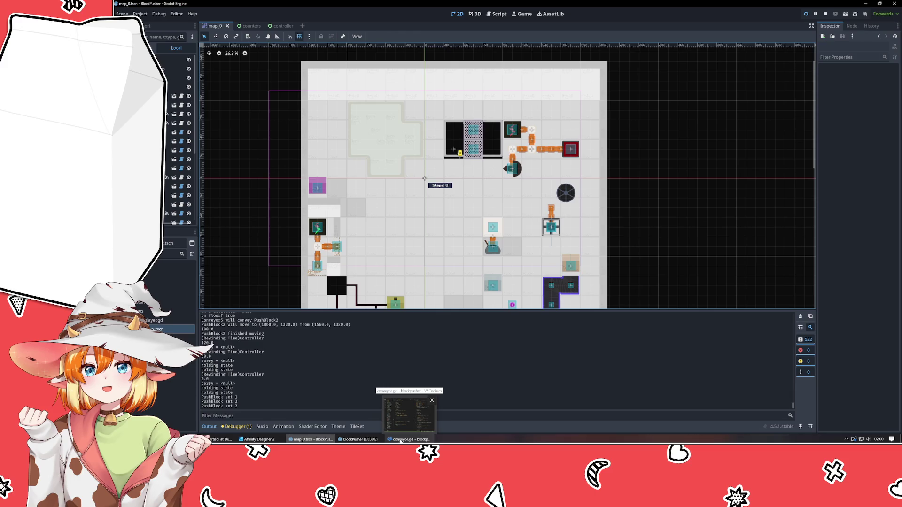
{"action": "left_click", "coordinate": [401, 440]}
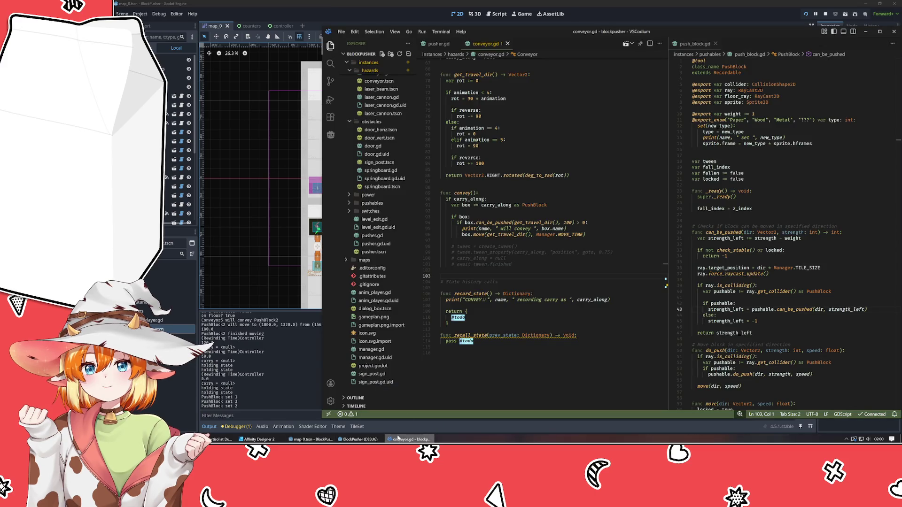
Step: Check conveyor.gd and the controls folder in VSCodium's Explorer, then return to Godot's map_0 editor
{"action": "scroll", "coordinate": [376, 164], "scroll_direction": "up", "scroll_amount": 3}
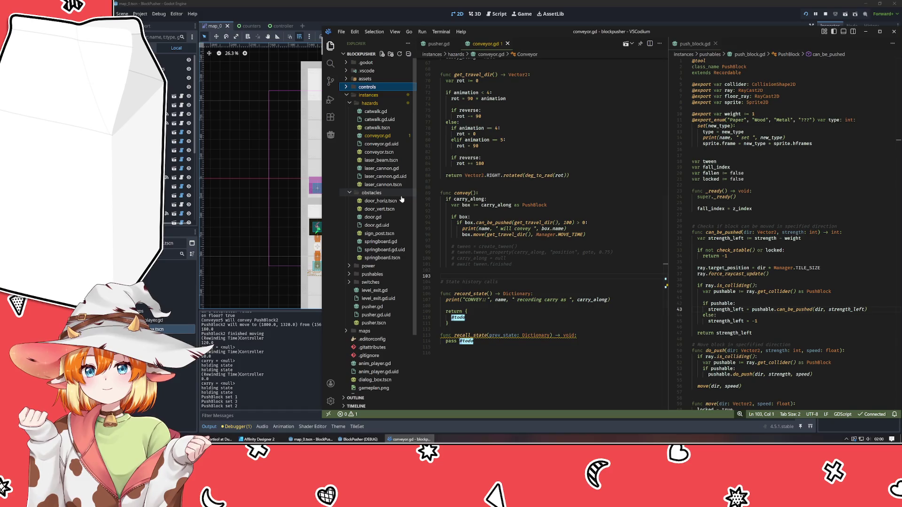
{"action": "left_click", "coordinate": [378, 136]}
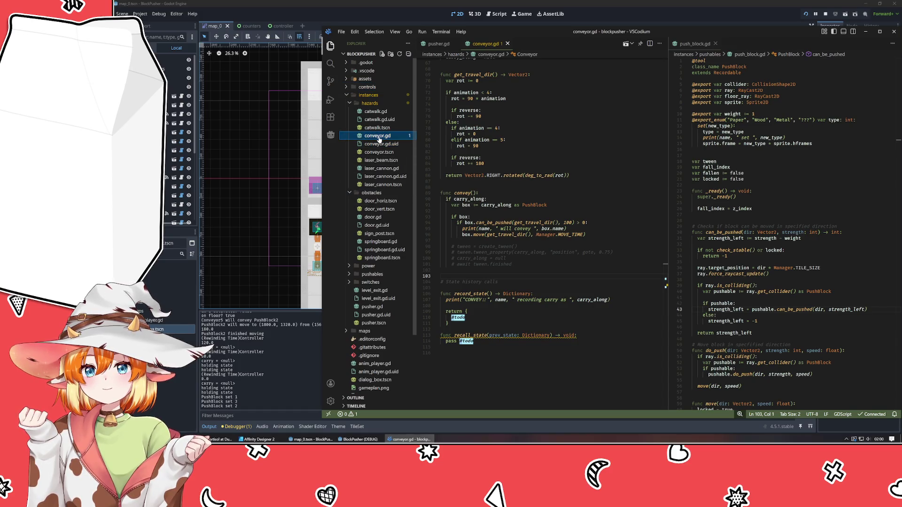
{"action": "left_click", "coordinate": [379, 87]}
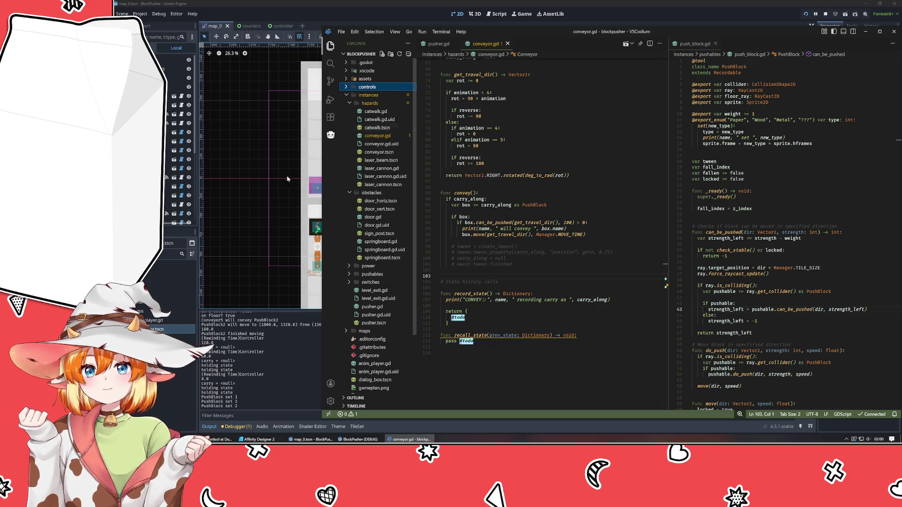
{"action": "left_click", "coordinate": [242, 237]}
{"action": "scroll", "coordinate": [243, 238], "scroll_direction": "down", "scroll_amount": 1}
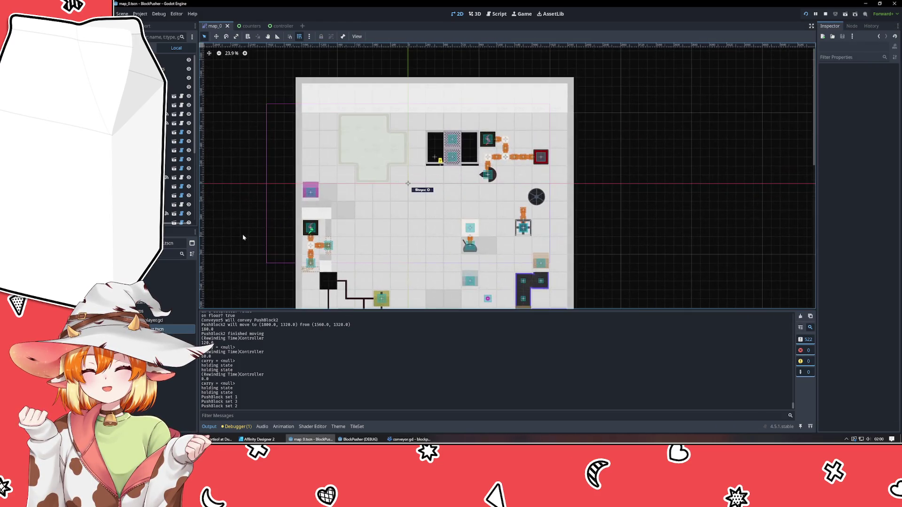
Step: Pan the 2D viewport over the whole map_0 level, then bring VSCodium's conveyor.gd back to front
{"action": "left_click_drag", "start_coordinate": [270, 219], "coordinate": [304, 157]}
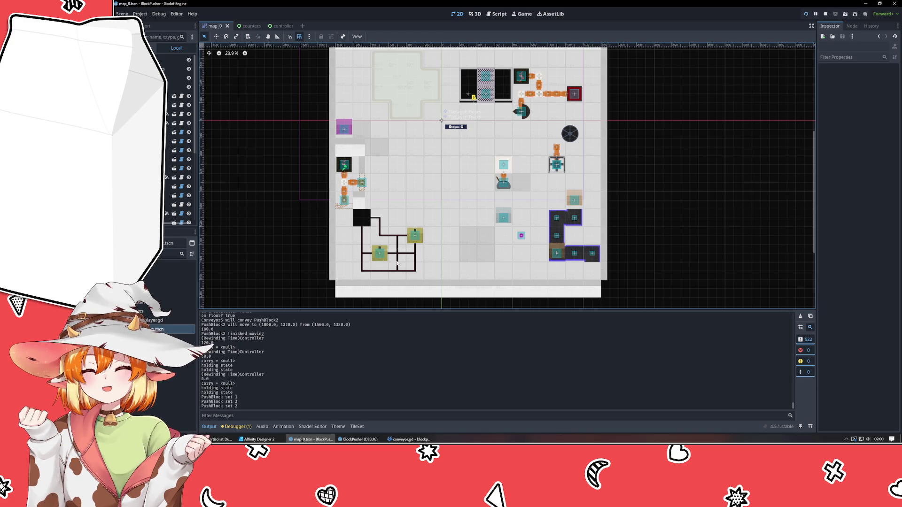
{"action": "left_click", "coordinate": [408, 439]}
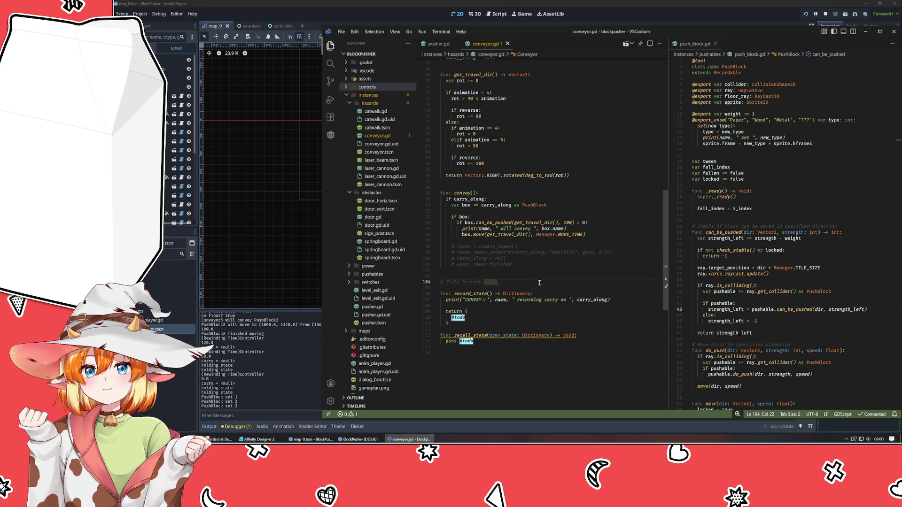
Step: Delete the commented-out tween lines from conveyor.gd and save it
{"action": "key", "text": "Up"}
{"action": "key", "text": "Up"}
{"action": "key", "text": "Up"}
{"action": "key", "text": "shift+Up"}
{"action": "key", "text": "shift+Up"}
{"action": "key", "text": "shift+Up"}
{"action": "key", "text": "shift+Up"}
{"action": "key", "text": "BackSpace"}
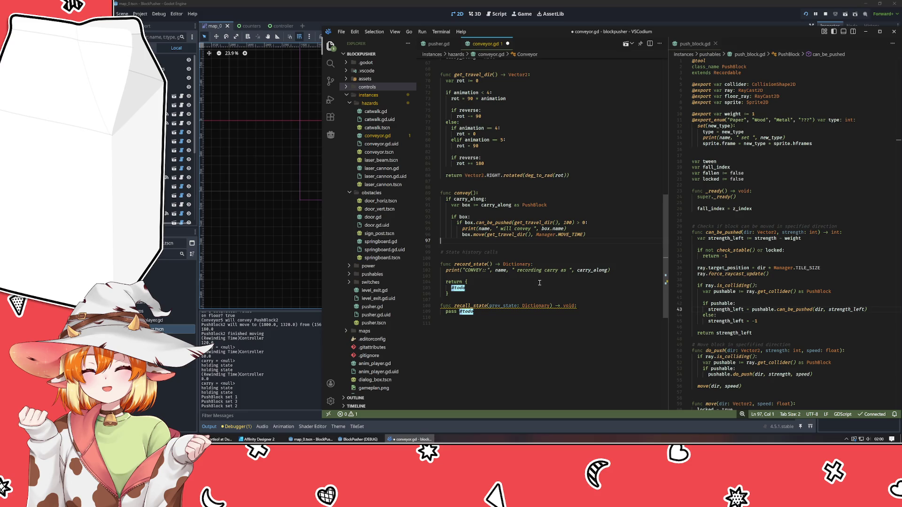
{"action": "key", "text": "ctrl+s"}
Step: Remove counters.gd's line 10 setting the step label text, save and close it
{"action": "left_click", "coordinate": [348, 89]}
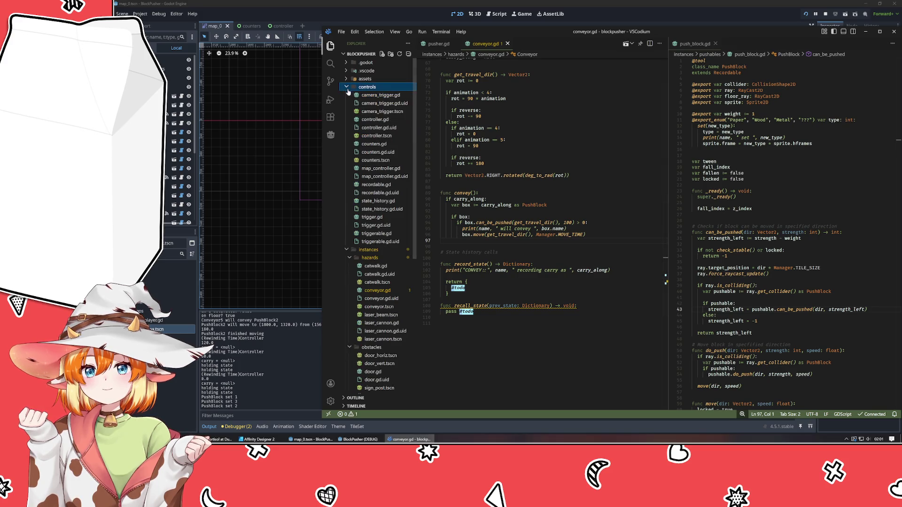
{"action": "left_click", "coordinate": [374, 144]}
{"action": "left_click", "coordinate": [567, 114]}
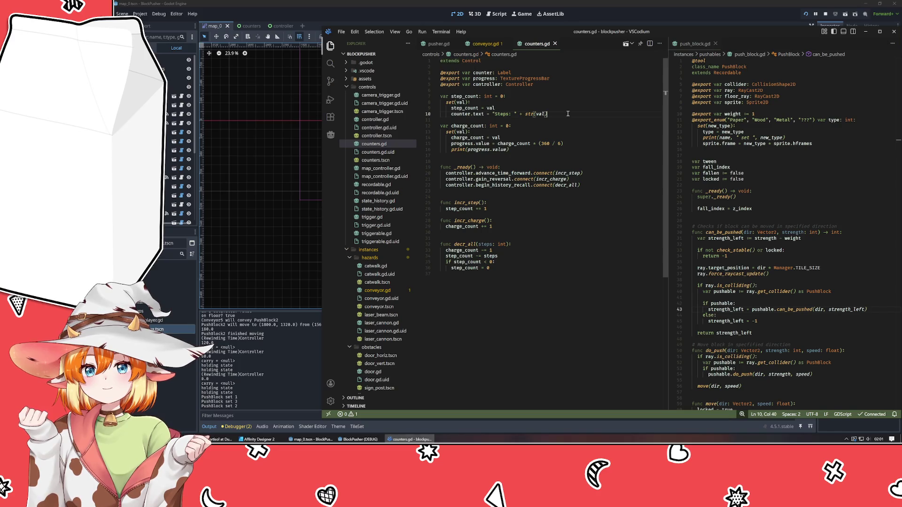
{"action": "key", "text": "ctrl+x"}
{"action": "key", "text": "ctrl+s"}
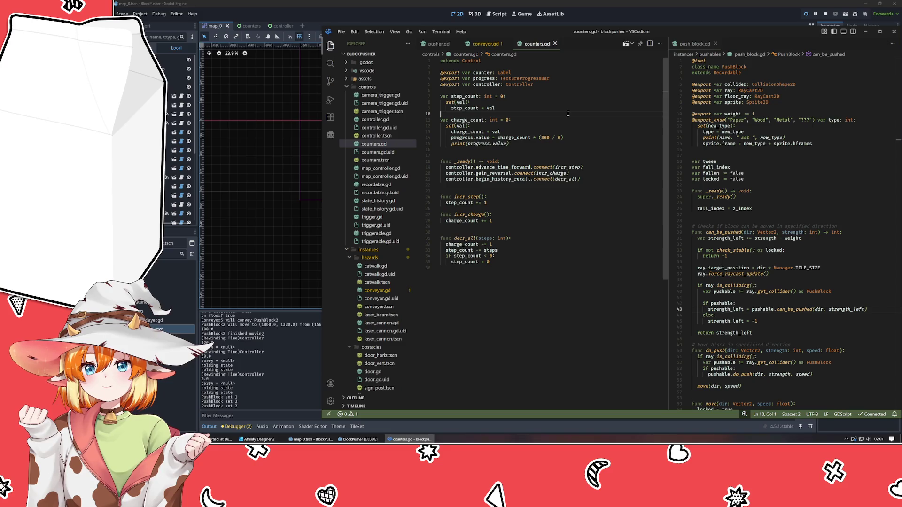
{"action": "middle_click", "coordinate": [535, 47]}
{"action": "left_click", "coordinate": [499, 389]}
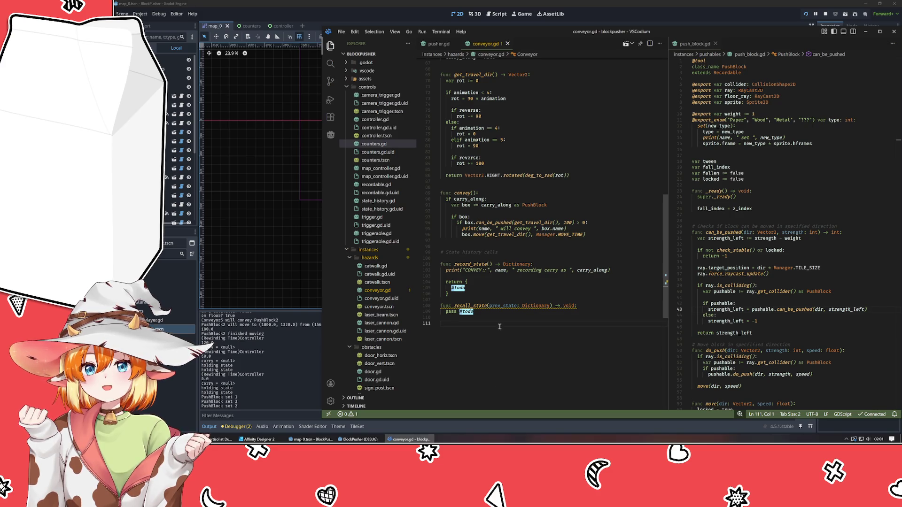
Step: Switch the left editor to pusher.gd and scroll to its top to read its functions
{"action": "key", "text": "ctrl+Tab"}
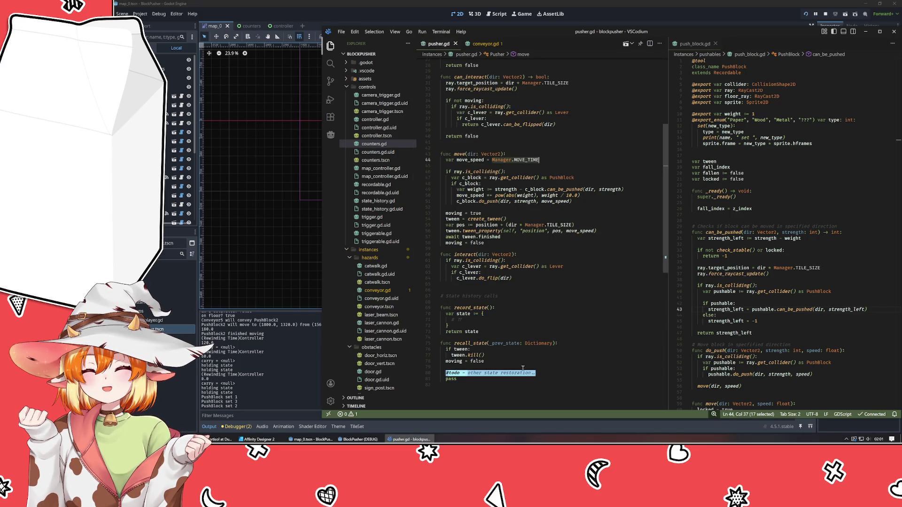
{"action": "scroll", "coordinate": [482, 356], "scroll_direction": "up", "scroll_amount": 8}
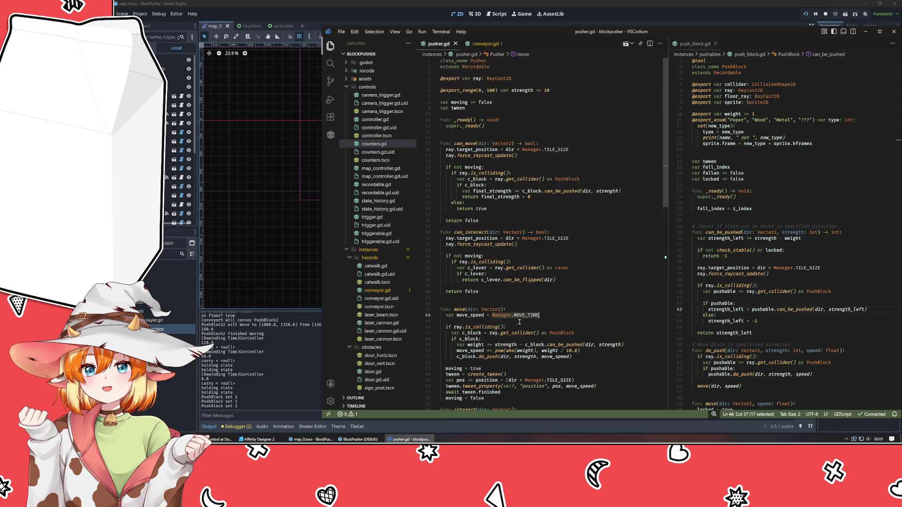
{"action": "left_click", "coordinate": [540, 294]}
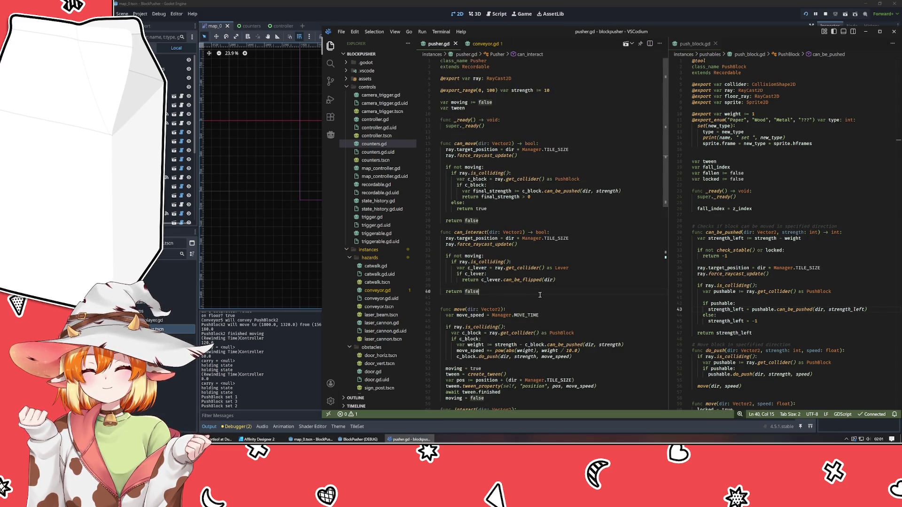
Step: Scroll through push_block.gd in the right pane to review its pushing code
{"action": "mouse_move", "coordinate": [801, 270]}
{"action": "left_click", "coordinate": [724, 238]}
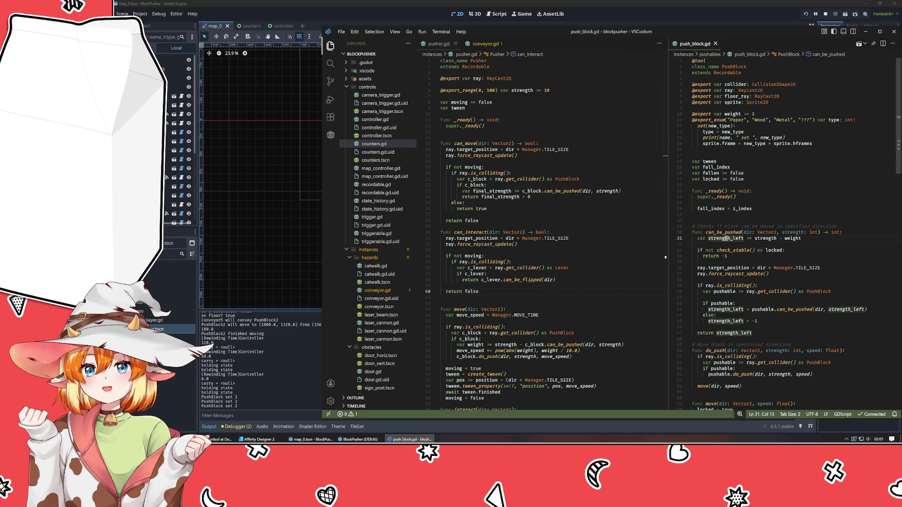
{"action": "left_click", "coordinate": [718, 219]}
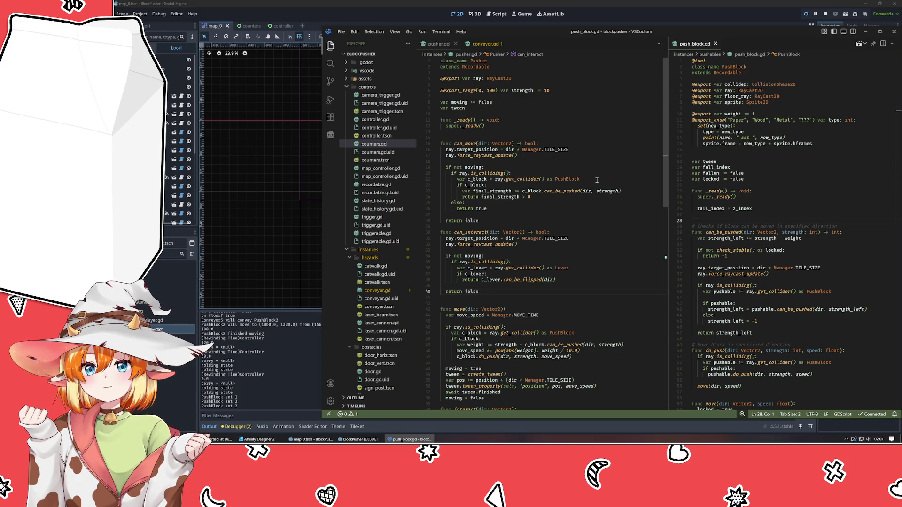
{"action": "scroll", "coordinate": [812, 250], "scroll_direction": "down", "scroll_amount": 2}
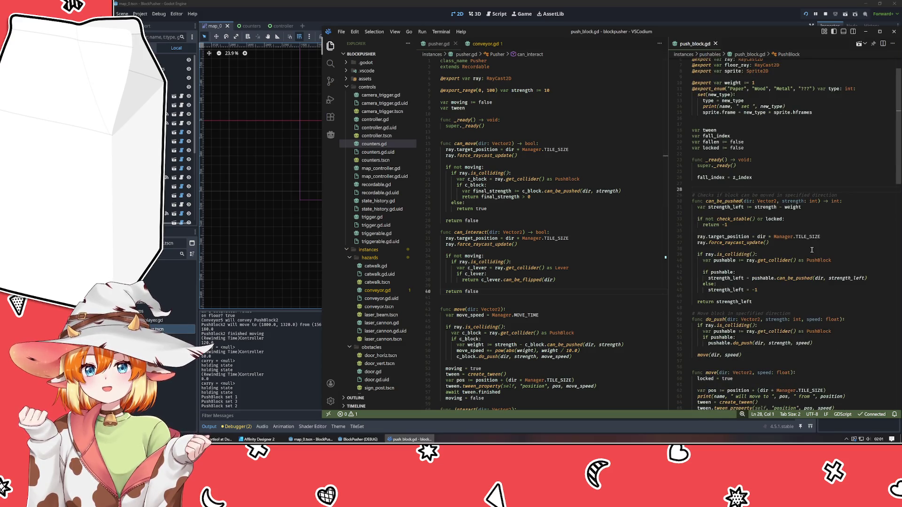
{"action": "scroll", "coordinate": [811, 249], "scroll_direction": "down", "scroll_amount": 9}
{"action": "scroll", "coordinate": [812, 250], "scroll_direction": "down", "scroll_amount": 14}
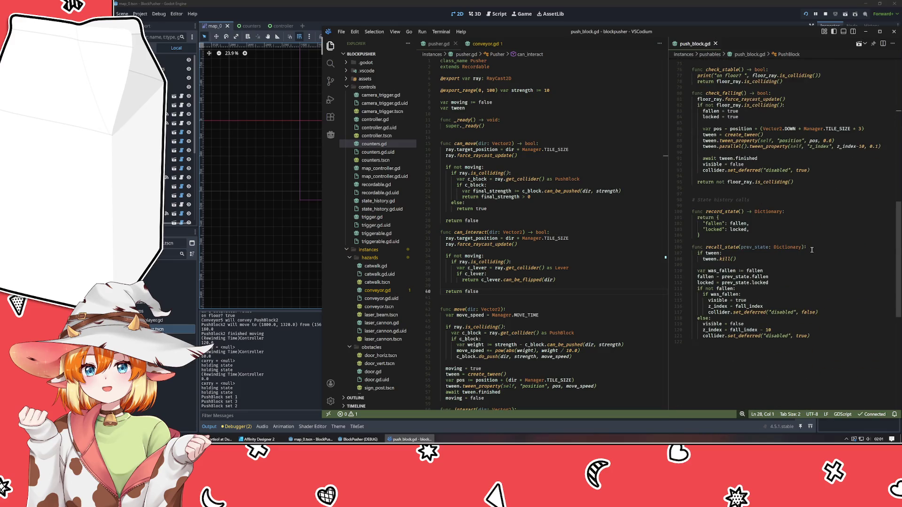
{"action": "scroll", "coordinate": [811, 250], "scroll_direction": "up", "scroll_amount": 20}
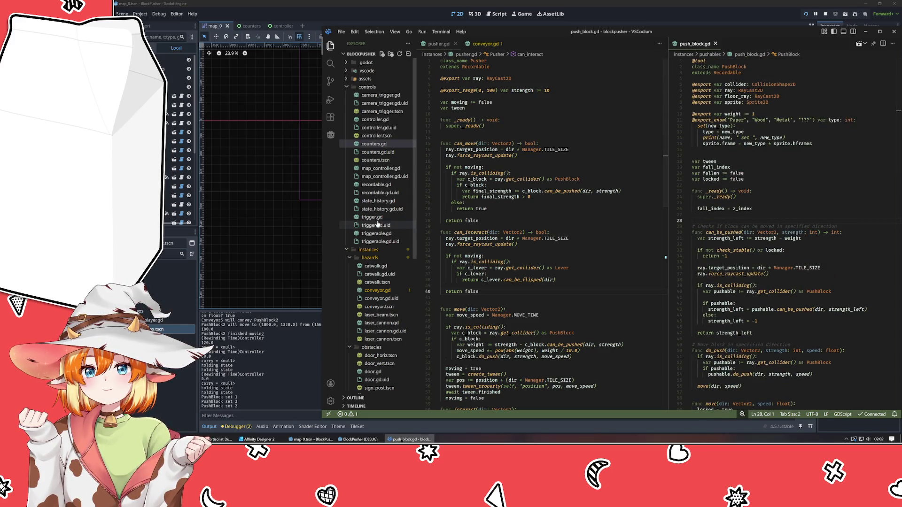
Step: Open recordable.gd, review push_block.gd's can_be_pushed code through line 47, then return to conveyor.gd
{"action": "left_click", "coordinate": [376, 185]}
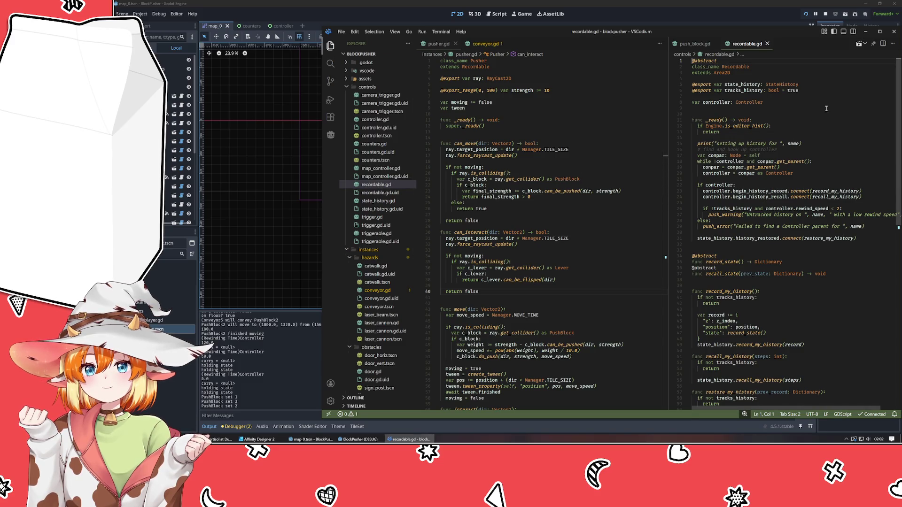
{"action": "left_click", "coordinate": [695, 44]}
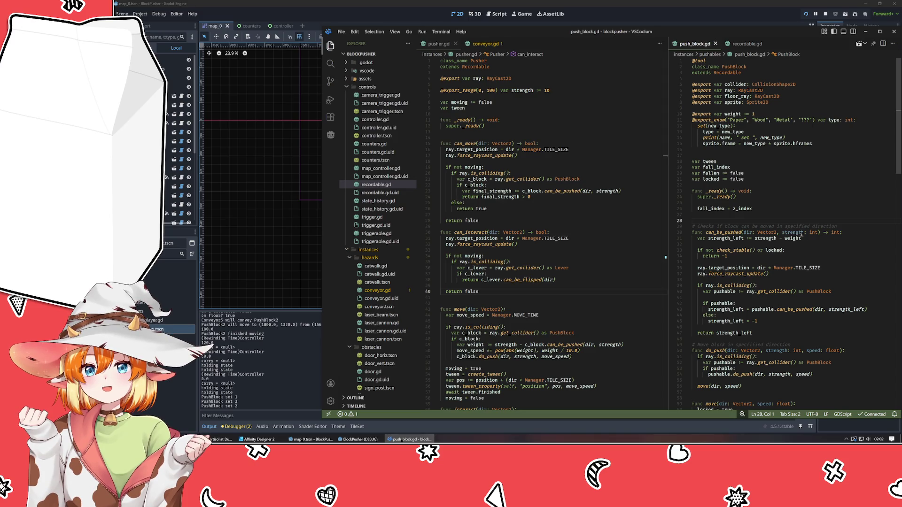
{"action": "left_click_drag", "start_coordinate": [722, 232], "coordinate": [743, 333]}
{"action": "left_click", "coordinate": [781, 333]}
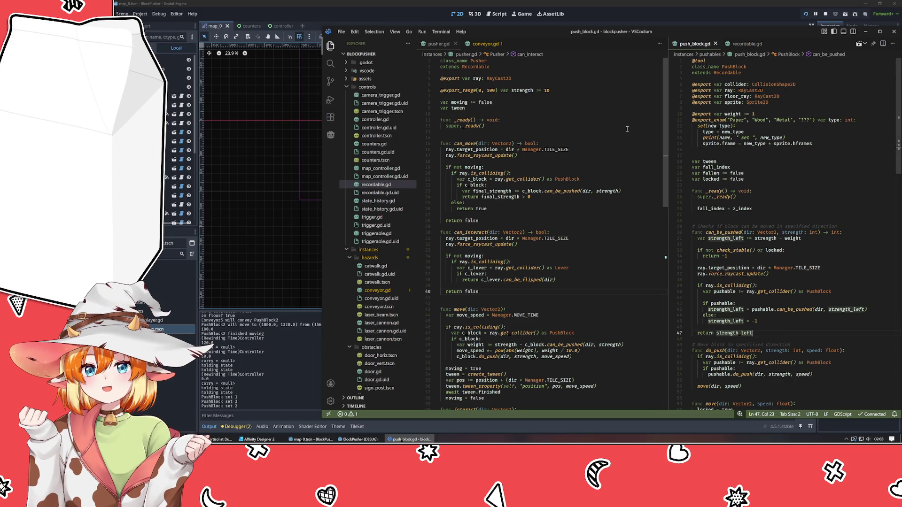
{"action": "left_click", "coordinate": [477, 45]}
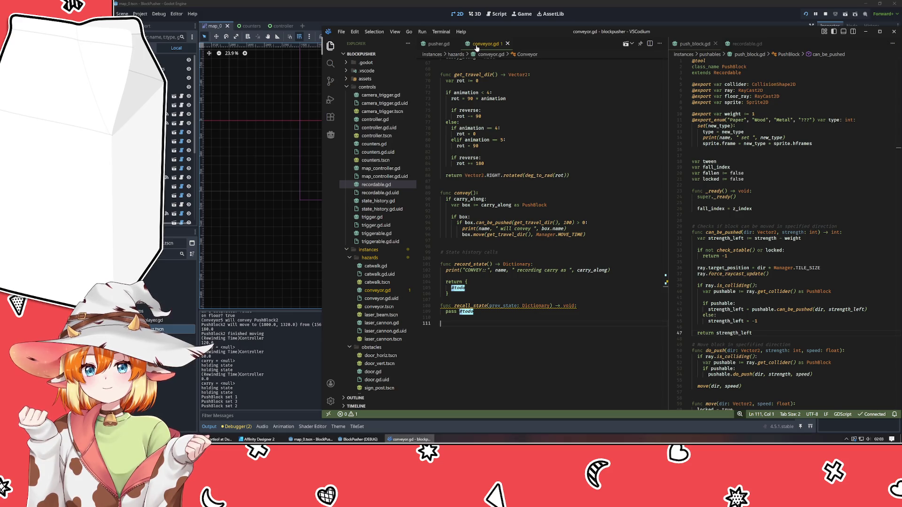
Step: Scroll push_block.gd down to its record_state function
{"action": "scroll", "coordinate": [732, 238], "scroll_direction": "down", "scroll_amount": 10}
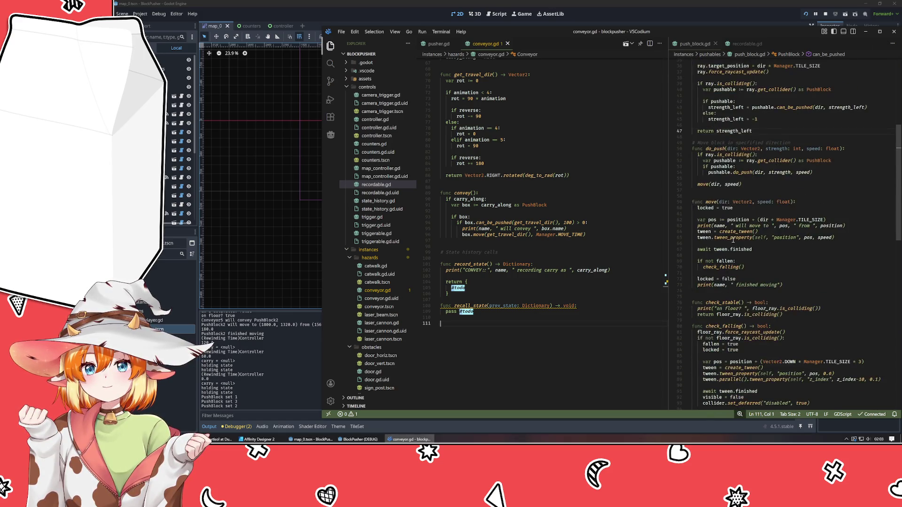
{"action": "scroll", "coordinate": [733, 239], "scroll_direction": "down", "scroll_amount": 4}
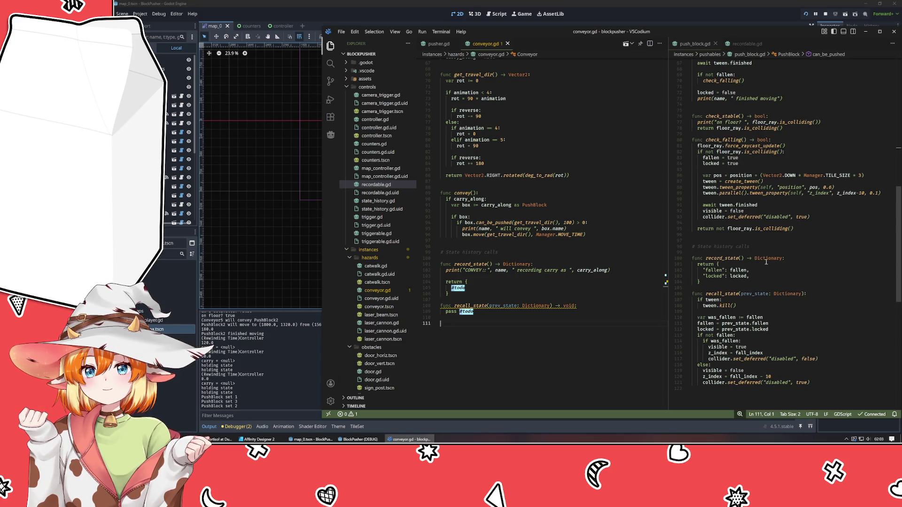
{"action": "left_click", "coordinate": [786, 253]}
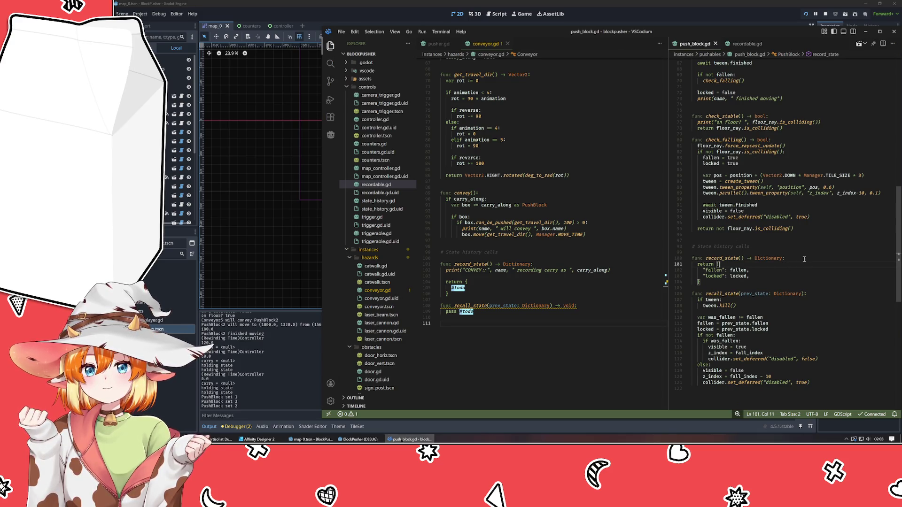
{"action": "left_click", "coordinate": [800, 259]}
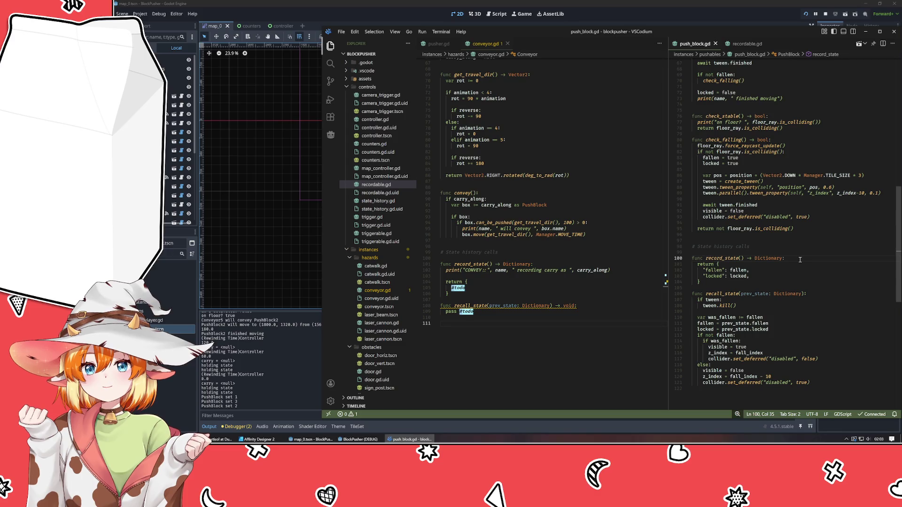
Step: Jump to record_state's definition in recordable.gd and highlight every use of record_my_history
{"action": "left_click", "coordinate": [725, 258], "text": "ctrl"}
{"action": "left_click", "coordinate": [830, 310]}
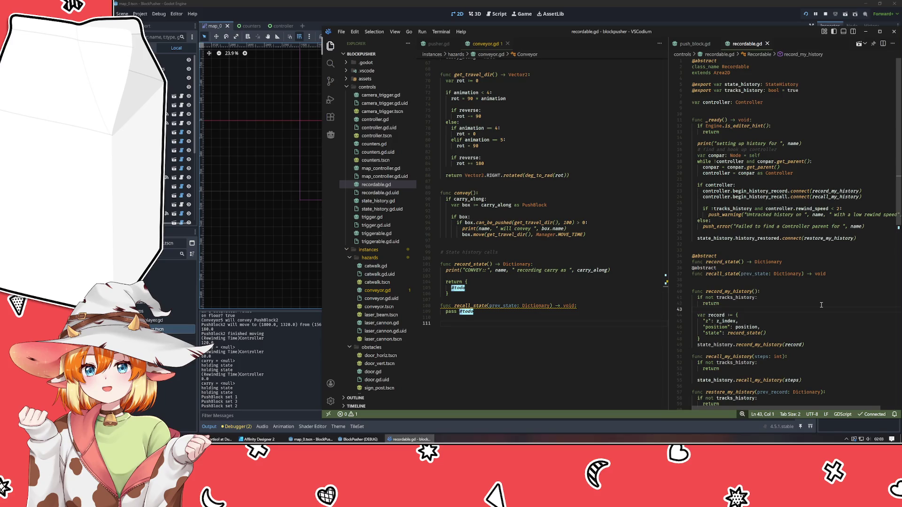
{"action": "scroll", "coordinate": [821, 305], "scroll_direction": "down", "scroll_amount": 5}
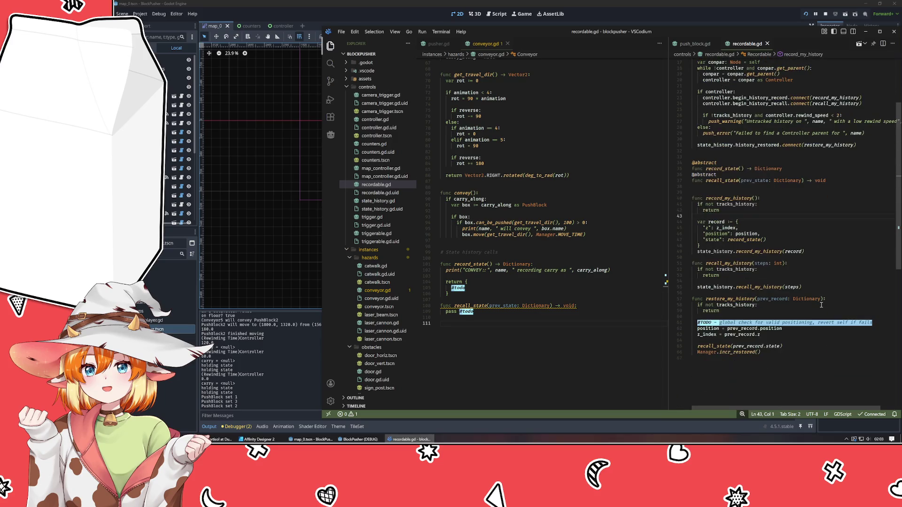
{"action": "left_click", "coordinate": [741, 198]}
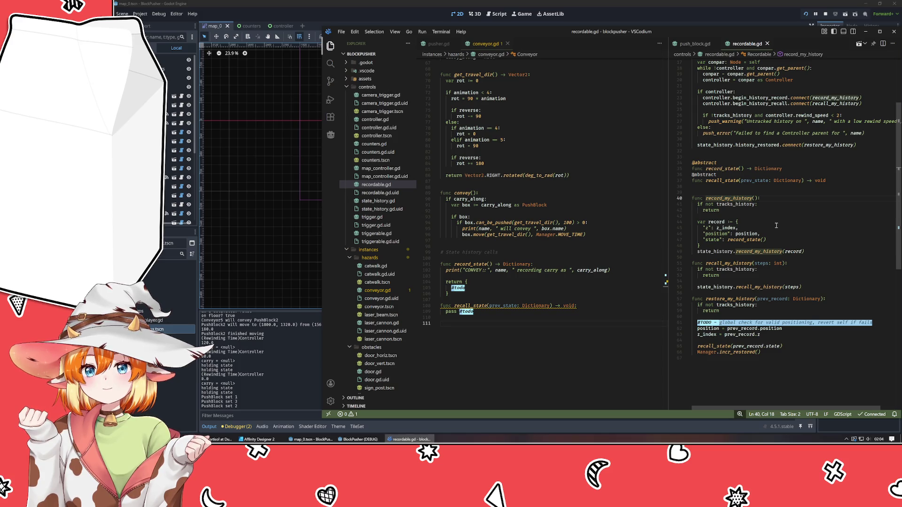
{"action": "scroll", "coordinate": [776, 226], "scroll_direction": "up", "scroll_amount": 5}
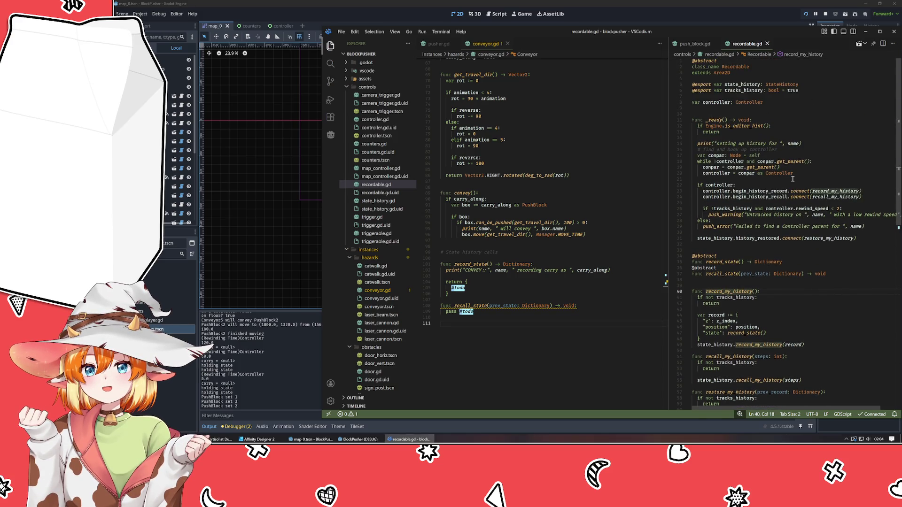
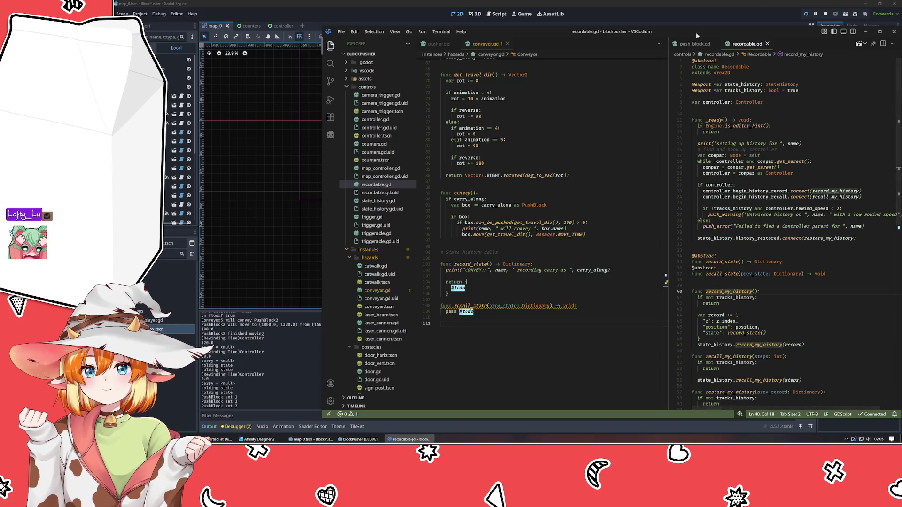
Step: Show push_block.gd in the right editor and open pusher.gd from the instances folder on the left
{"action": "left_click", "coordinate": [694, 44]}
{"action": "scroll", "coordinate": [730, 92], "scroll_direction": "down", "scroll_amount": 2}
{"action": "scroll", "coordinate": [730, 92], "scroll_direction": "up", "scroll_amount": 10}
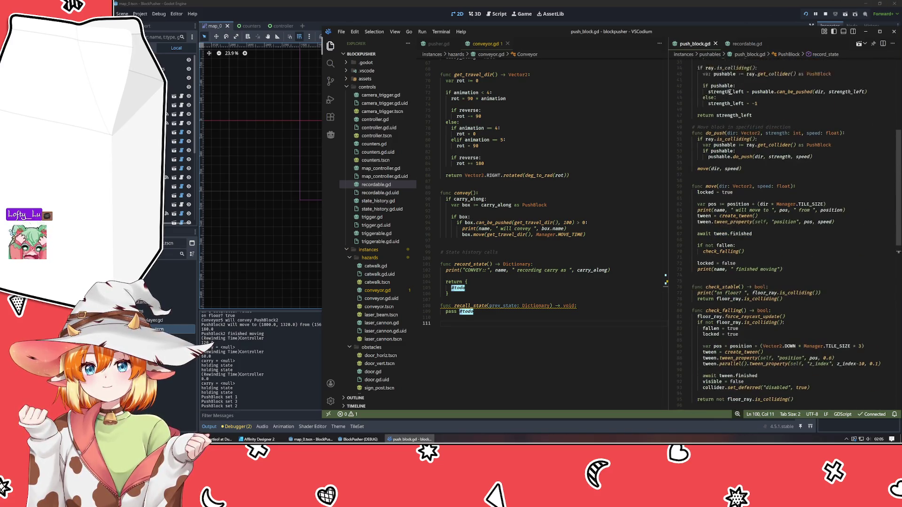
{"action": "left_click", "coordinate": [432, 54]}
{"action": "left_click", "coordinate": [436, 44]}
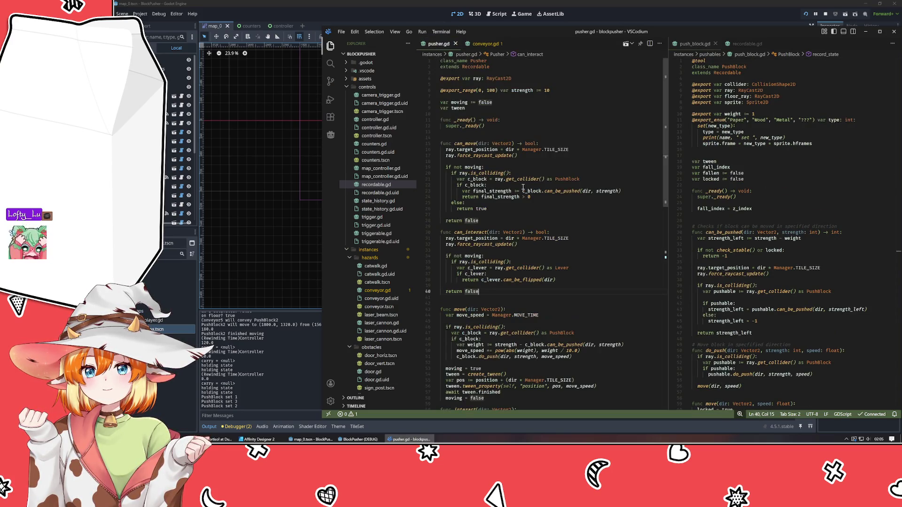
Step: Collapse the hazards and obstacles folders, expand pushables, and briefly inspect track_block.gd
{"action": "left_click", "coordinate": [376, 258]}
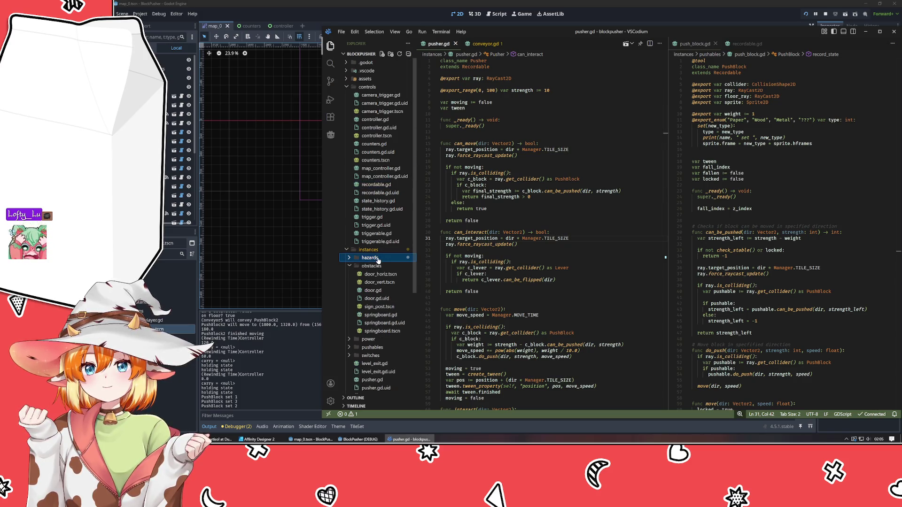
{"action": "left_click", "coordinate": [376, 267]}
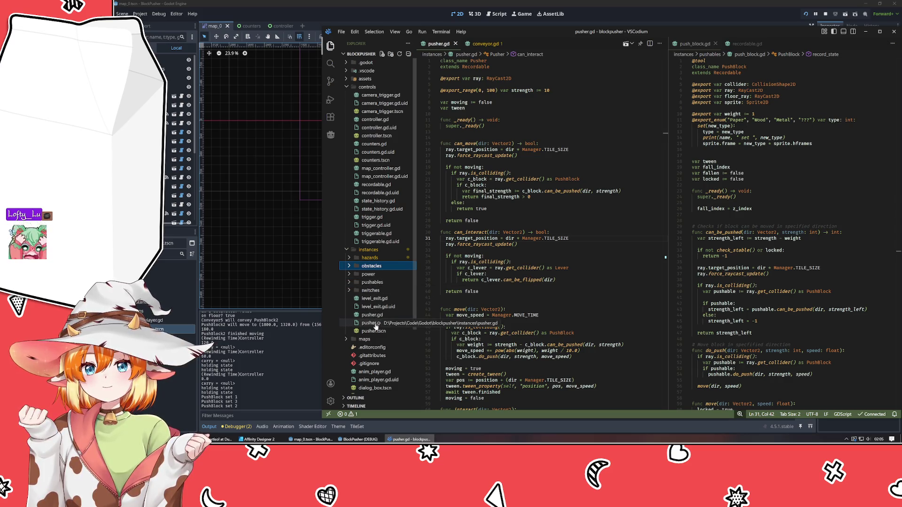
{"action": "left_click", "coordinate": [378, 284]}
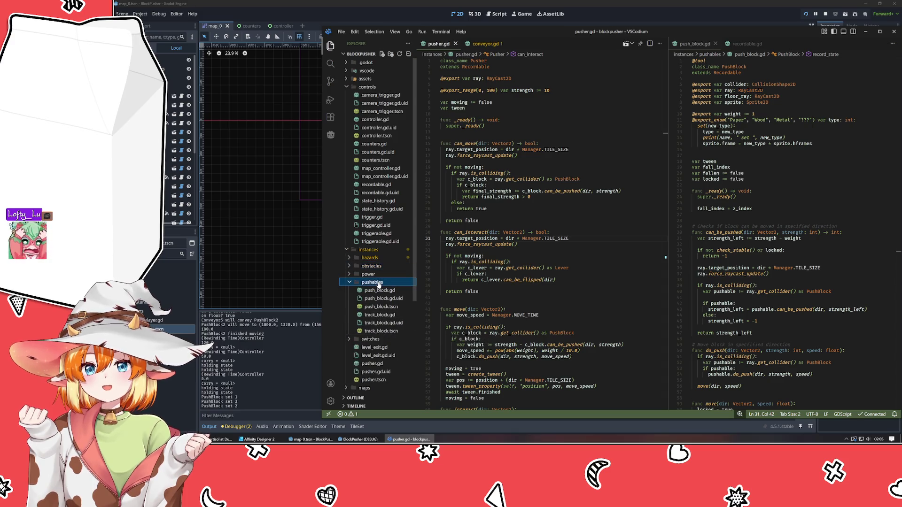
{"action": "left_click", "coordinate": [377, 318]}
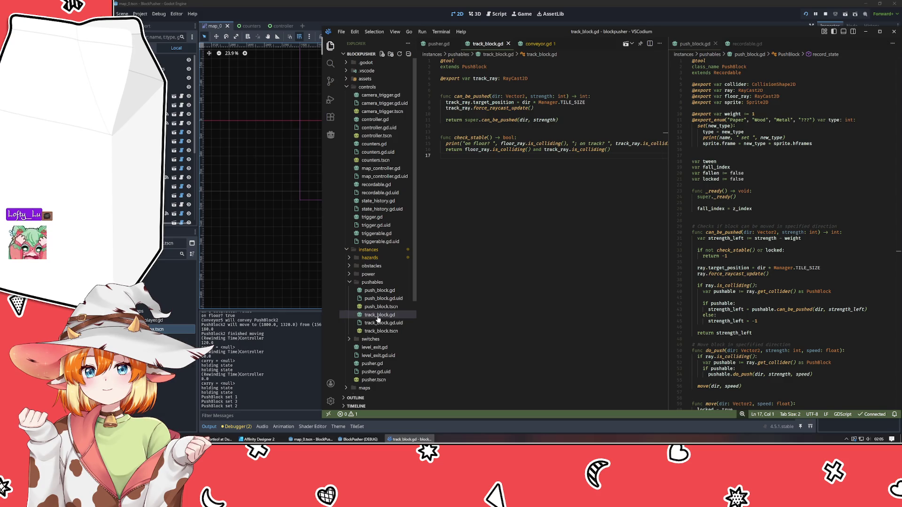
{"action": "middle_click", "coordinate": [491, 44]}
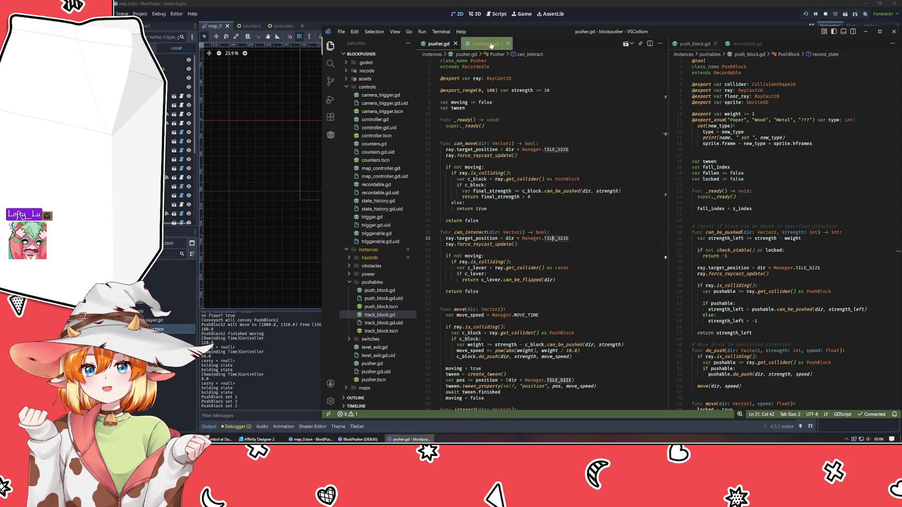
Step: Review pusher.gd's can_interact and move code against push_block.gd in the pushables folder
{"action": "left_click", "coordinate": [512, 250]}
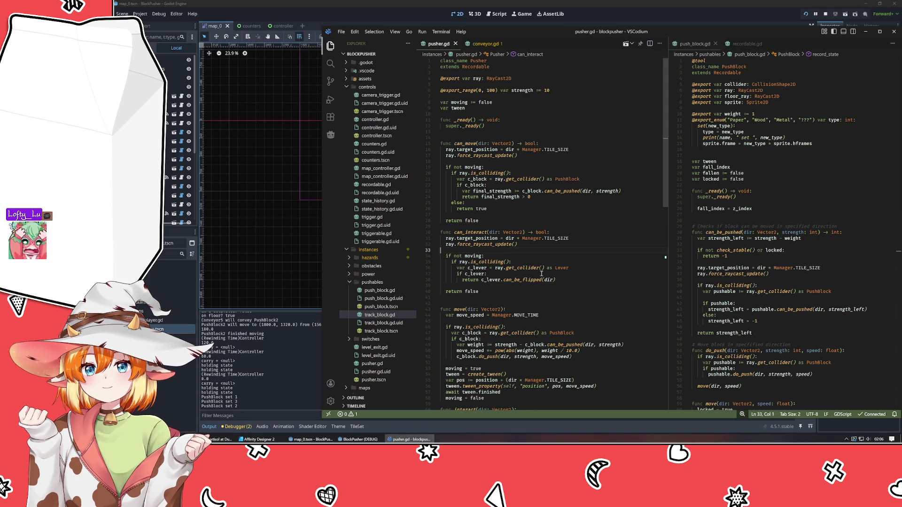
{"action": "mouse_move", "coordinate": [516, 316]}
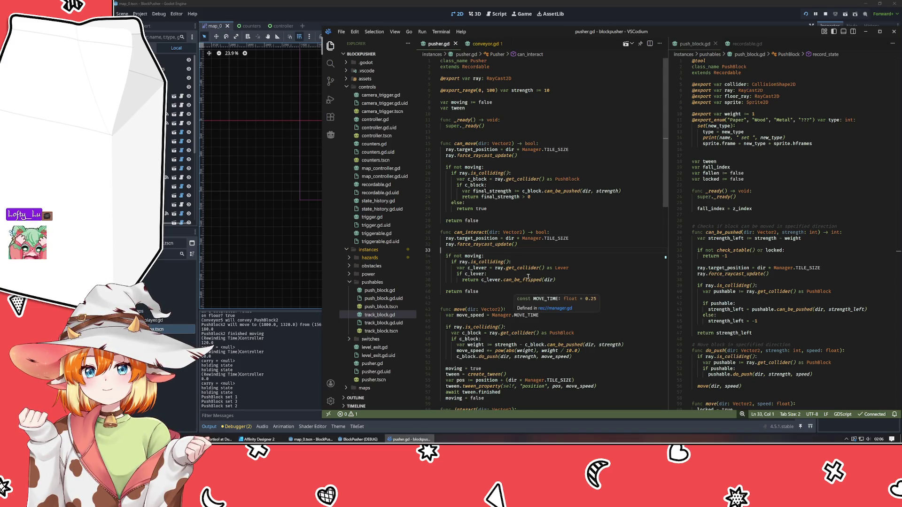
{"action": "left_click", "coordinate": [518, 302]}
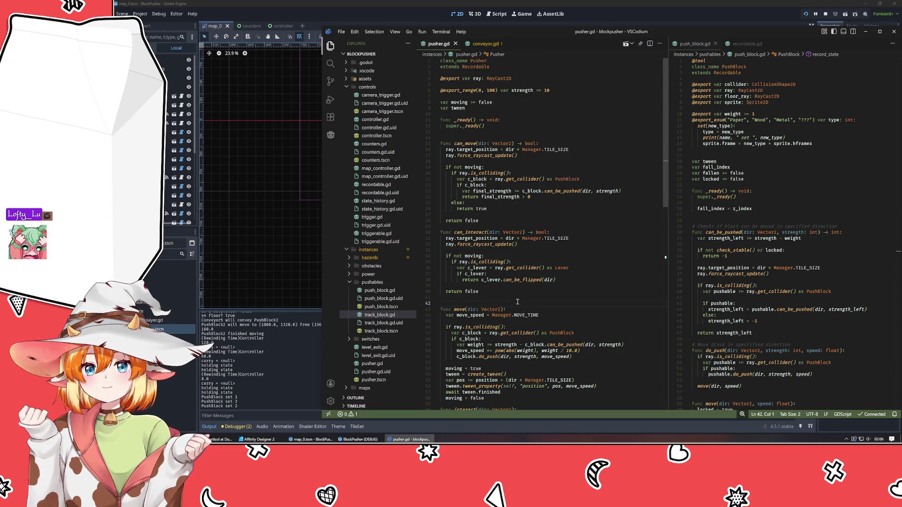
{"action": "left_click", "coordinate": [375, 292]}
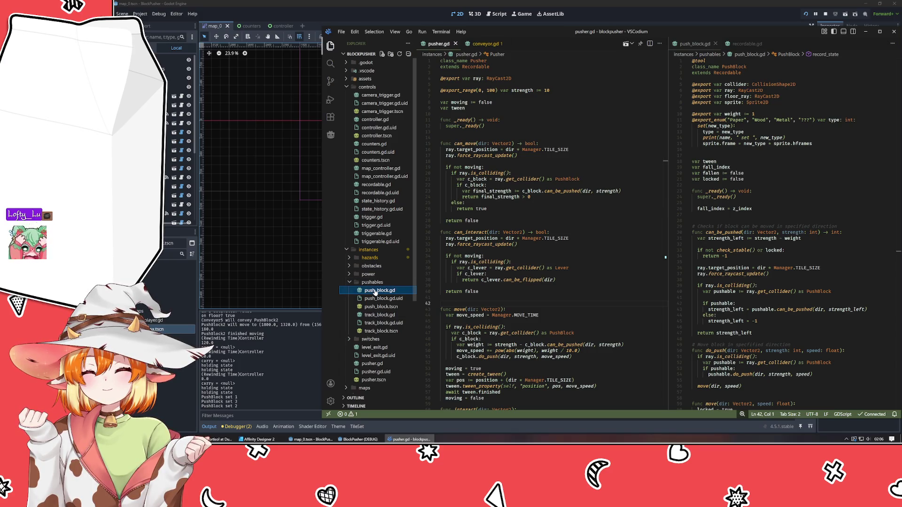
{"action": "left_click", "coordinate": [489, 299]}
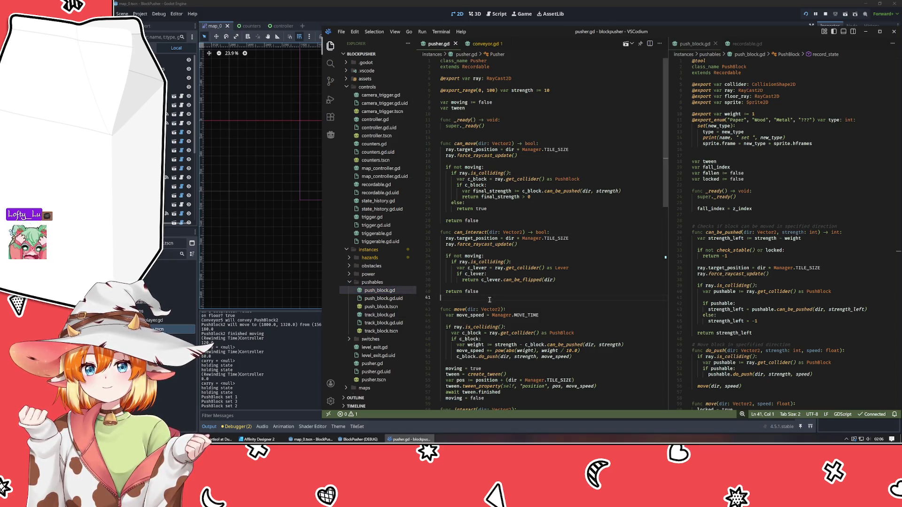
{"action": "left_click", "coordinate": [383, 282]}
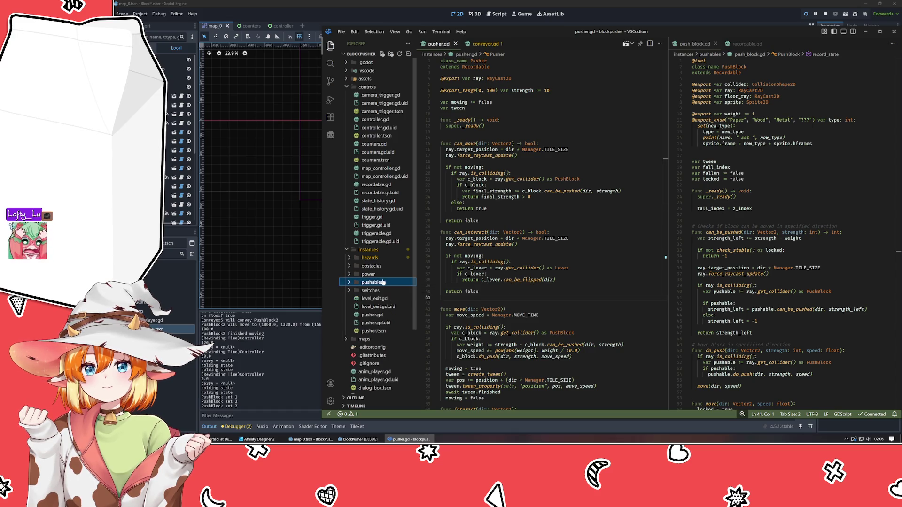
{"action": "left_click", "coordinate": [380, 282]}
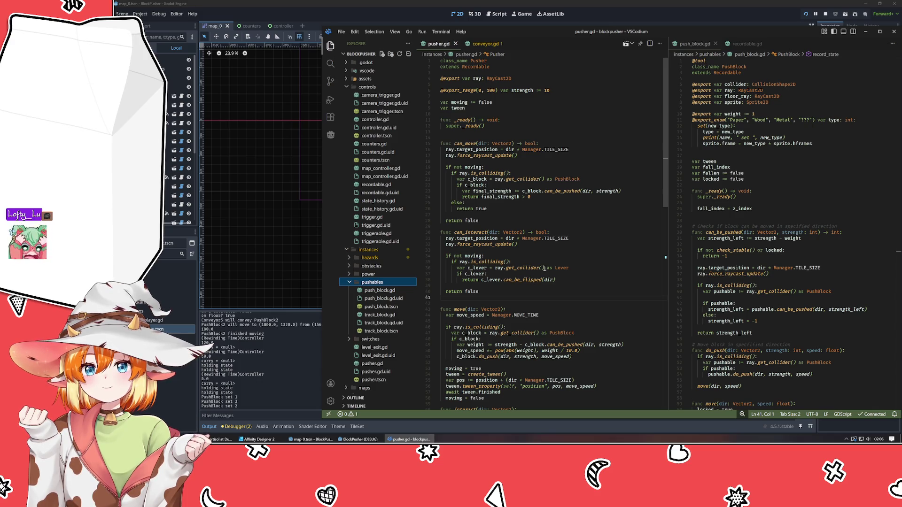
Step: Rename the pushables folder to movables and reopen push_block.gd from it on the right
{"action": "key", "text": "F2"}
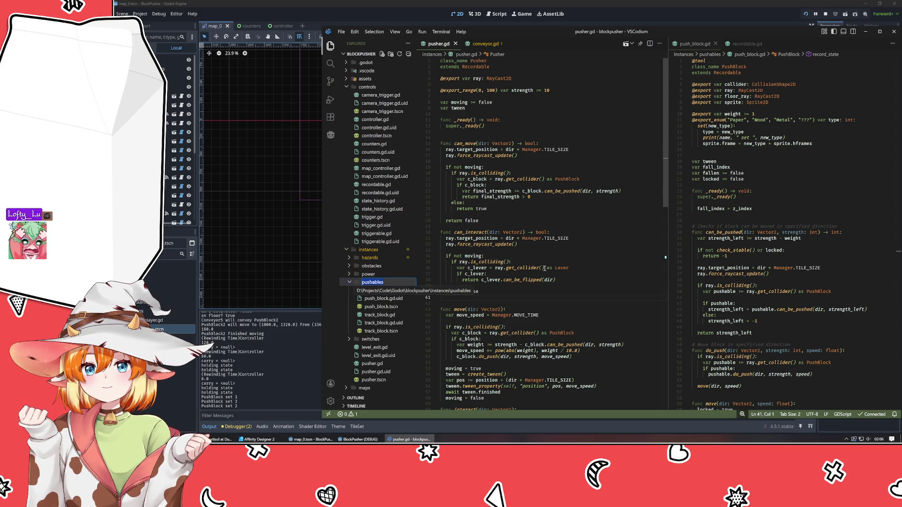
{"action": "type", "text": "movable"}
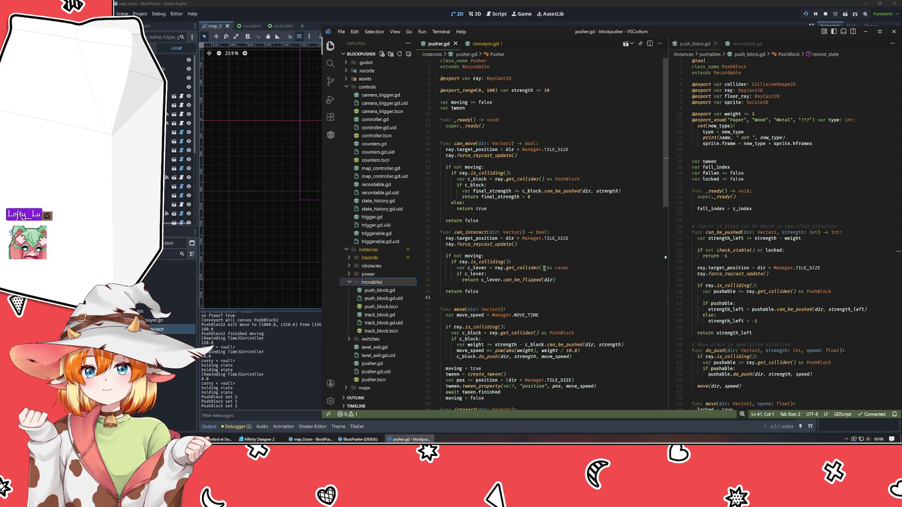
{"action": "key", "text": "Return"}
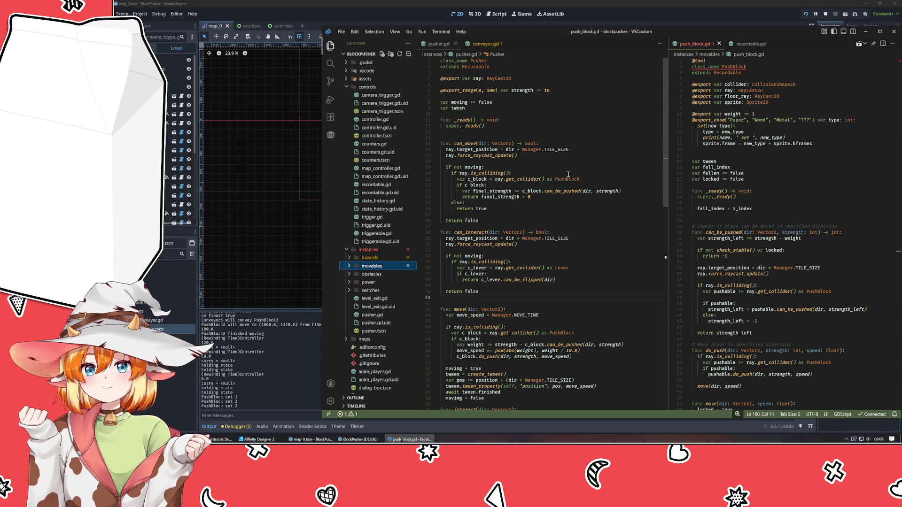
{"action": "left_click", "coordinate": [759, 157]}
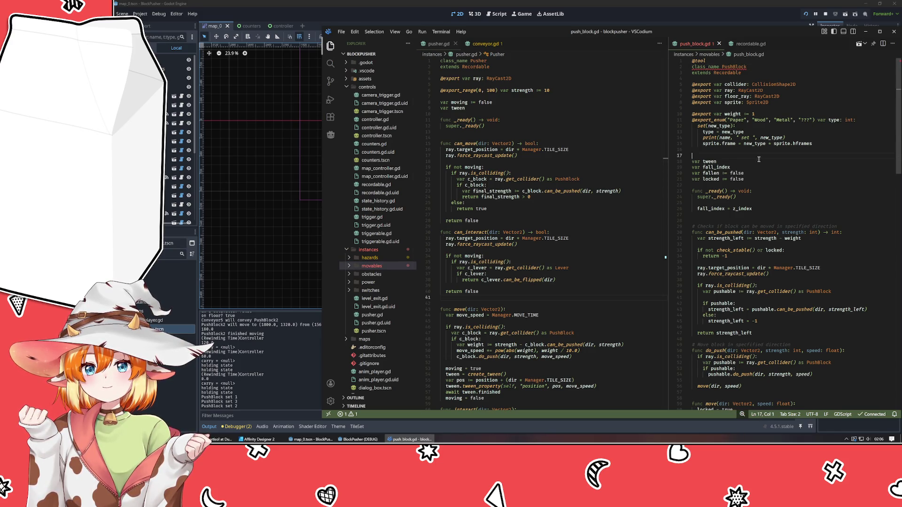
{"action": "left_click", "coordinate": [719, 44]}
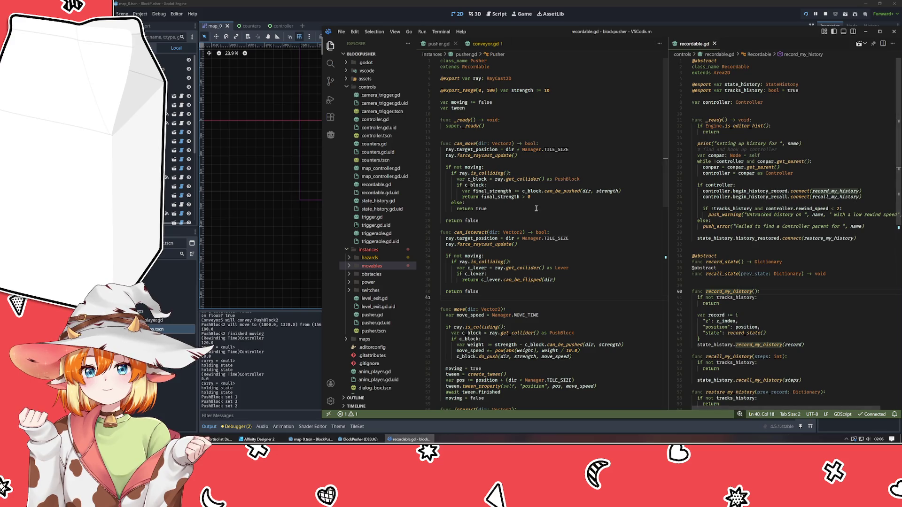
{"action": "left_click", "coordinate": [385, 268]}
{"action": "left_click", "coordinate": [386, 275]}
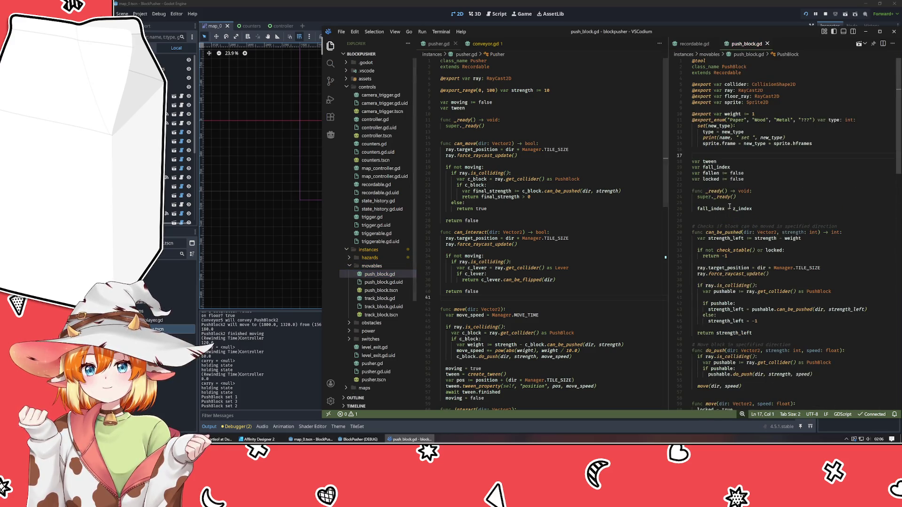
{"action": "left_click", "coordinate": [757, 195]}
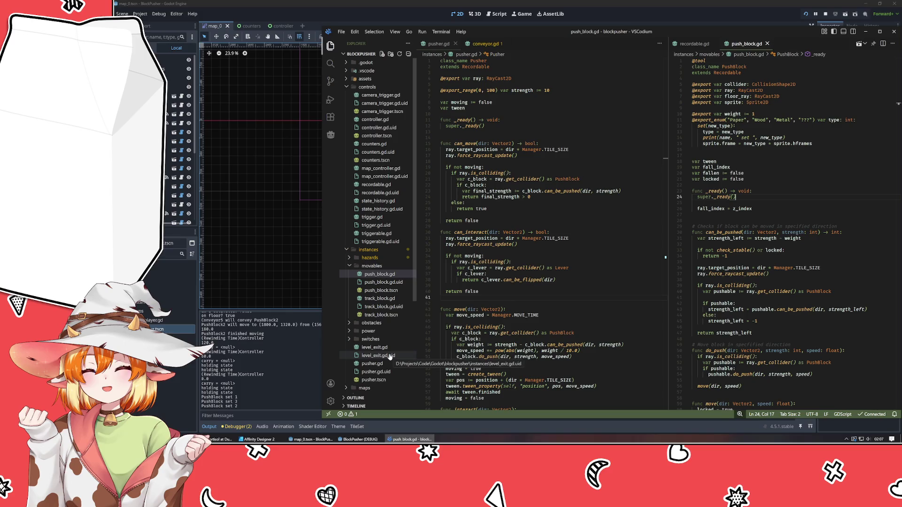
Step: Select pusher.gd, pusher.gd.uid and pusher.tscn and drag them into the movables folder
{"action": "left_click", "coordinate": [372, 363]}
{"action": "left_click", "coordinate": [373, 379], "text": "shift"}
{"action": "left_click", "coordinate": [379, 315], "text": "ctrl"}
{"action": "left_click", "coordinate": [379, 275], "text": "ctrl+shift"}
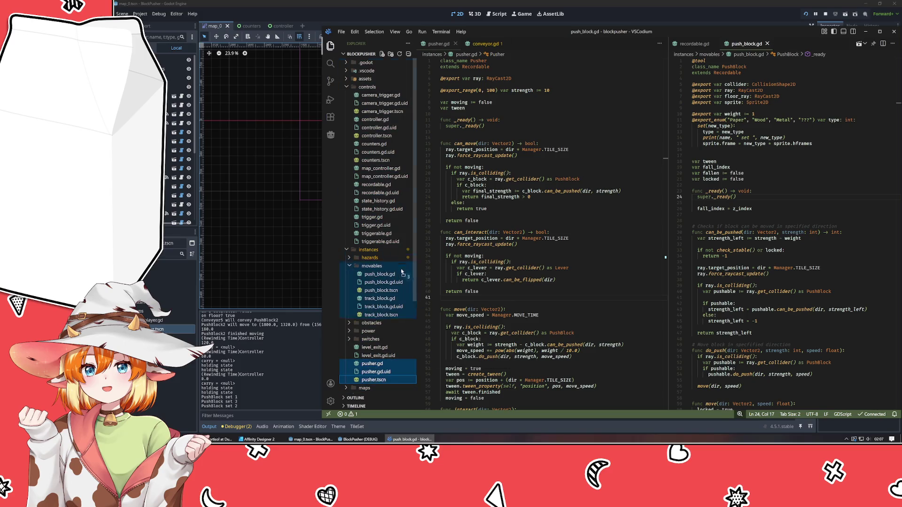
{"action": "left_click_drag", "start_coordinate": [384, 269], "coordinate": [382, 267]}
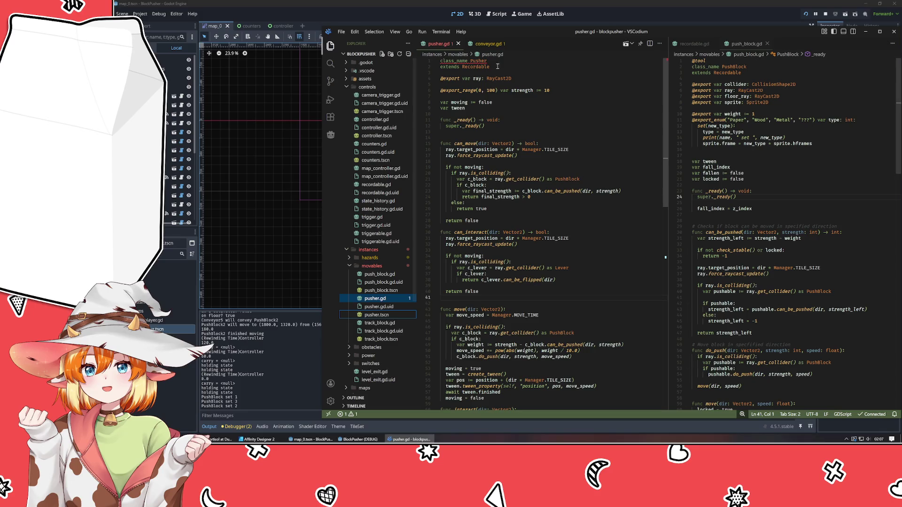
Step: Replace the stale pusher.gd tab by reopening pusher.gd from its new movables location
{"action": "middle_click", "coordinate": [434, 45]}
{"action": "left_click", "coordinate": [393, 299]}
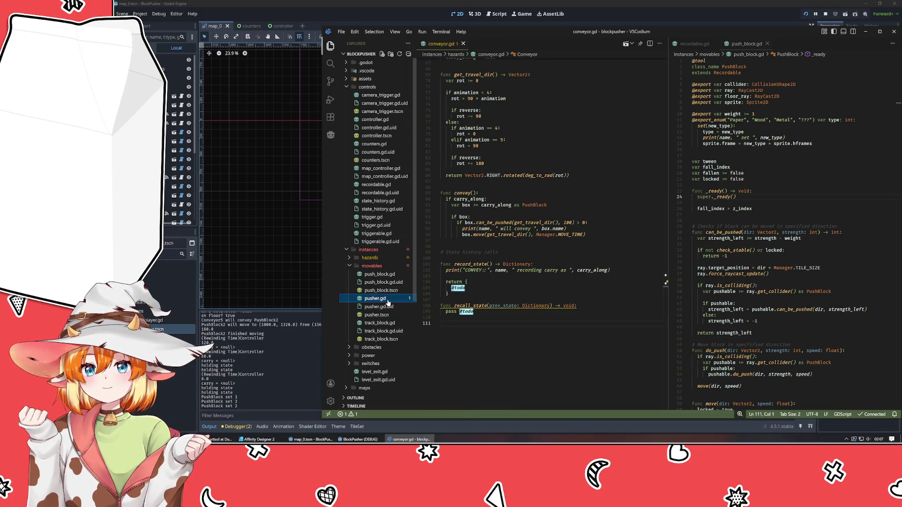
{"action": "left_click", "coordinate": [580, 159]}
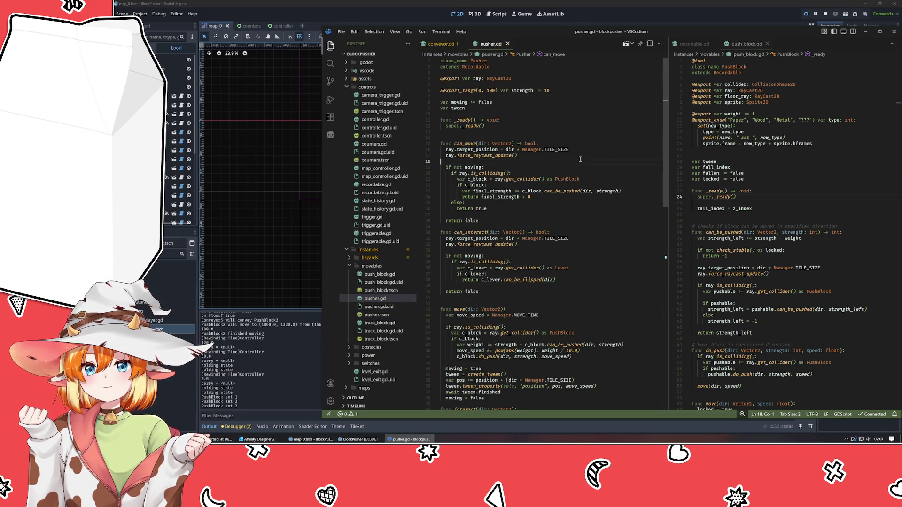
{"action": "mouse_move", "coordinate": [555, 152]}
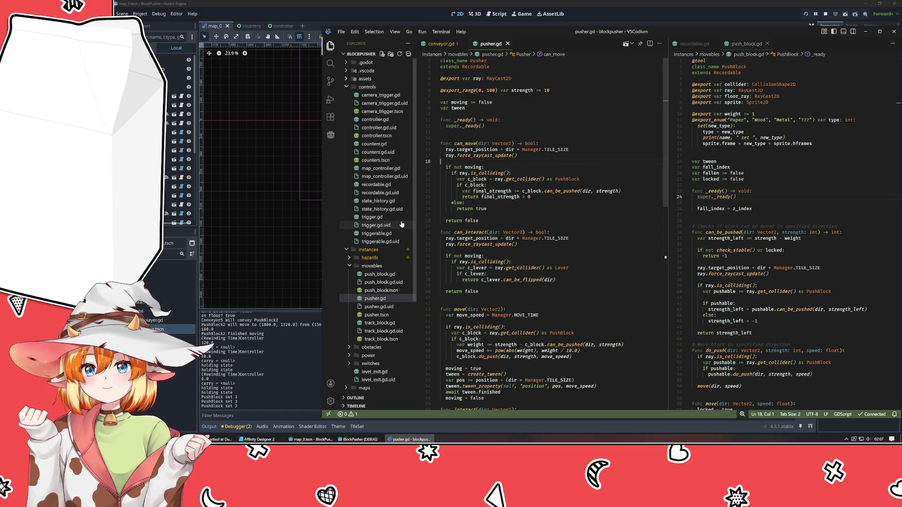
{"action": "scroll", "coordinate": [402, 224], "scroll_direction": "down", "scroll_amount": 1}
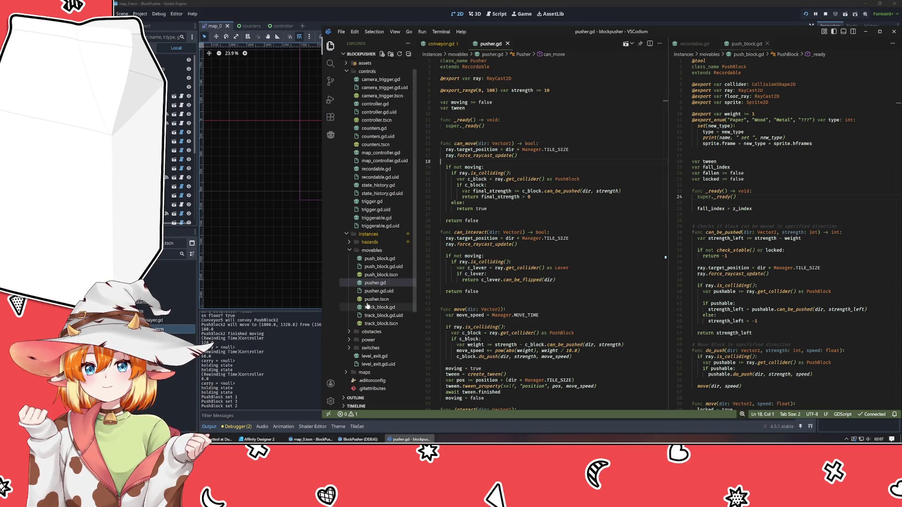
Step: Close the empty track_block.gd tab, choosing Don't Save to discard its changes
{"action": "left_click", "coordinate": [383, 259]}
{"action": "right_click", "coordinate": [383, 261]}
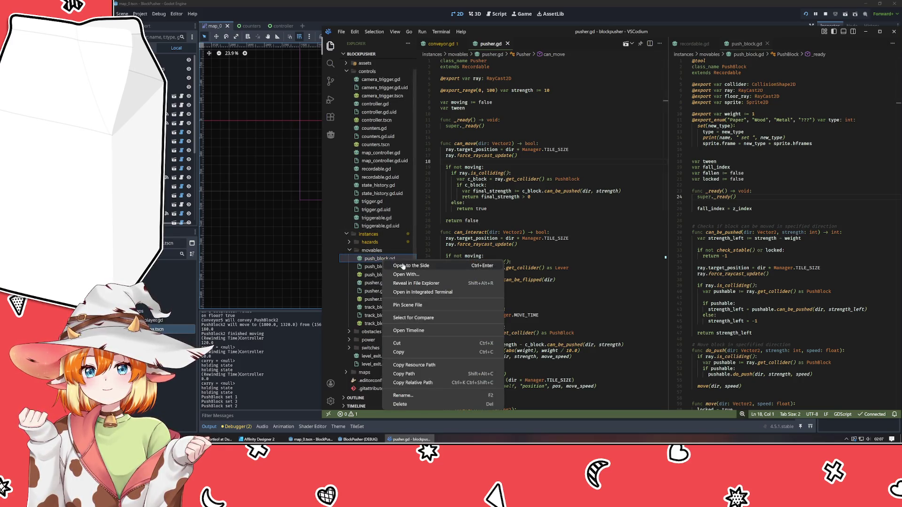
{"action": "key", "text": "Escape"}
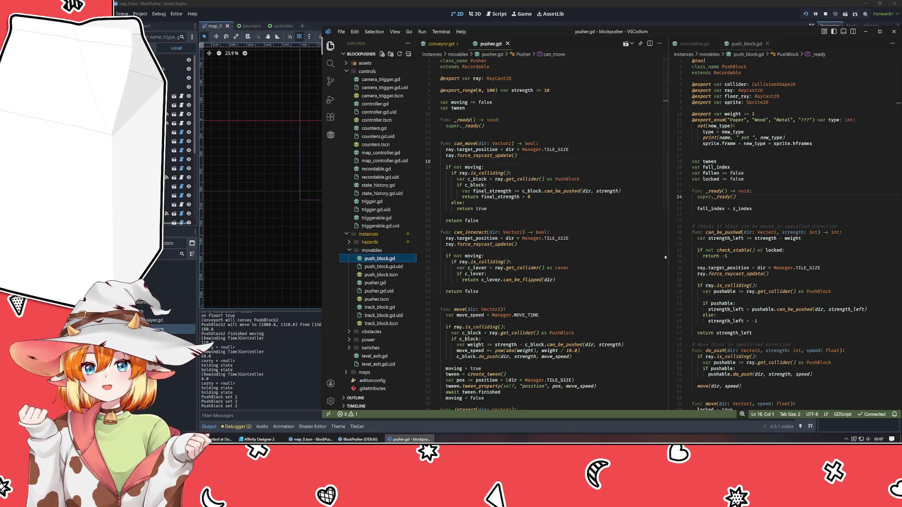
{"action": "left_click", "coordinate": [153, 293]}
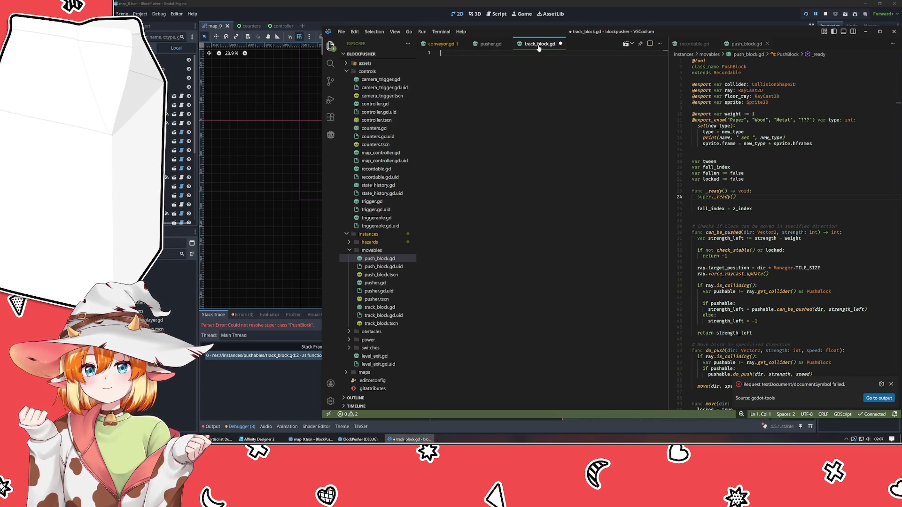
{"action": "left_click", "coordinate": [560, 43]}
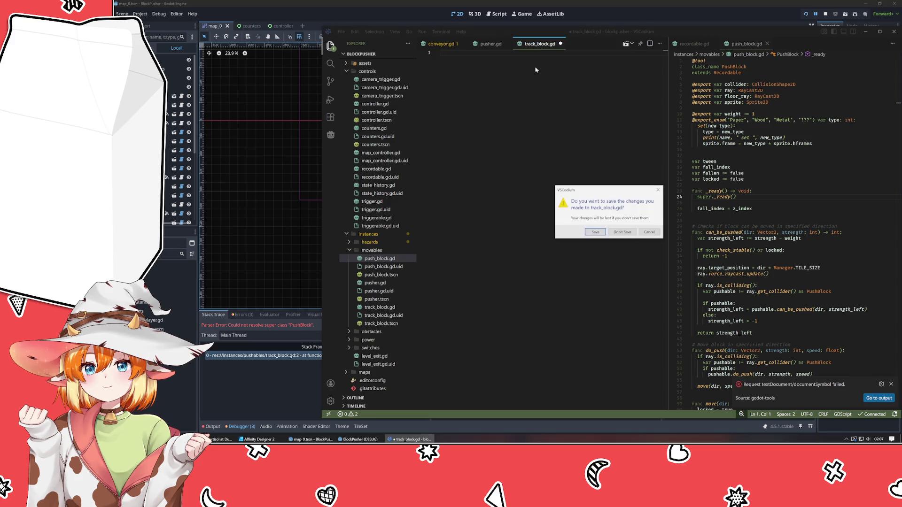
{"action": "left_click", "coordinate": [618, 232]}
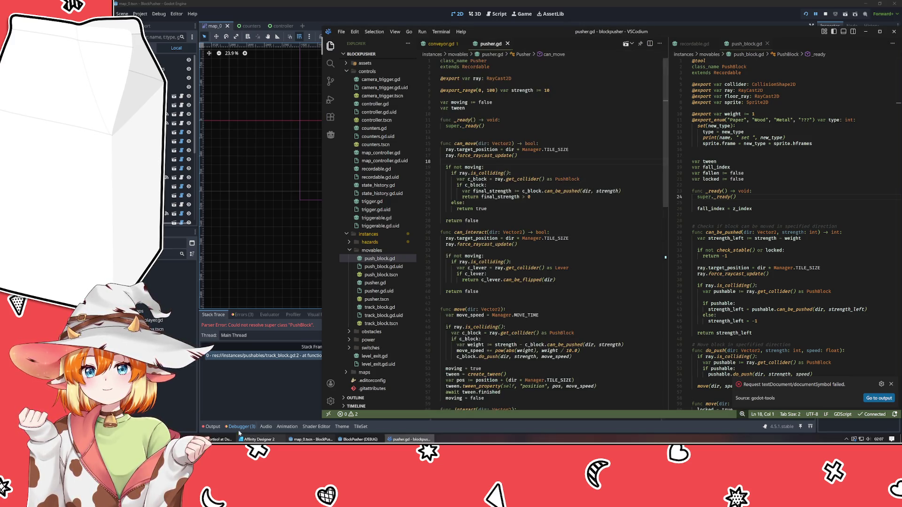
{"action": "left_click", "coordinate": [310, 439]}
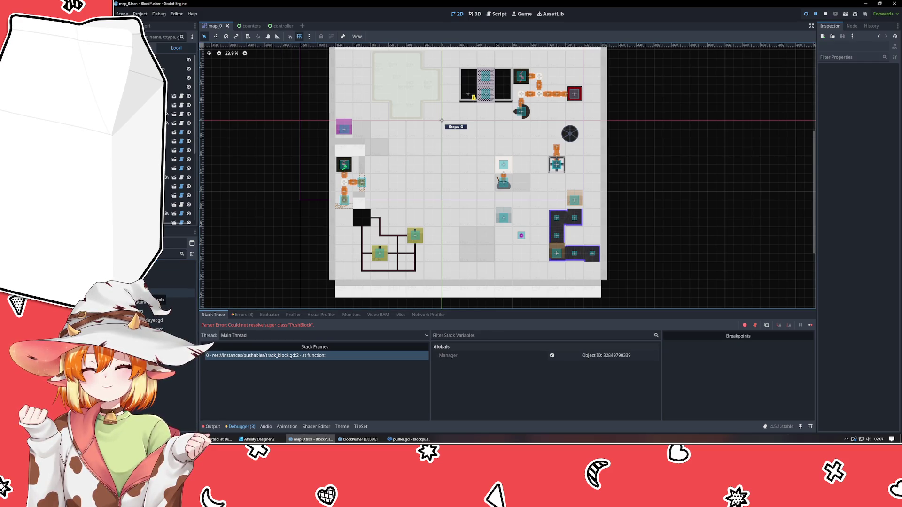
Step: Open the movables folder in Godot's file list and close track_block.gd in VSCodium
{"action": "left_click", "coordinate": [178, 293]}
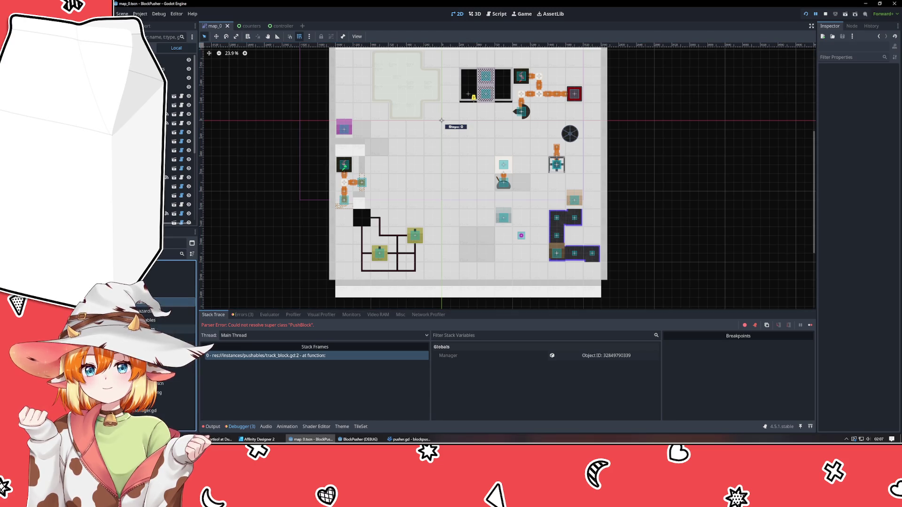
{"action": "left_click", "coordinate": [151, 320]}
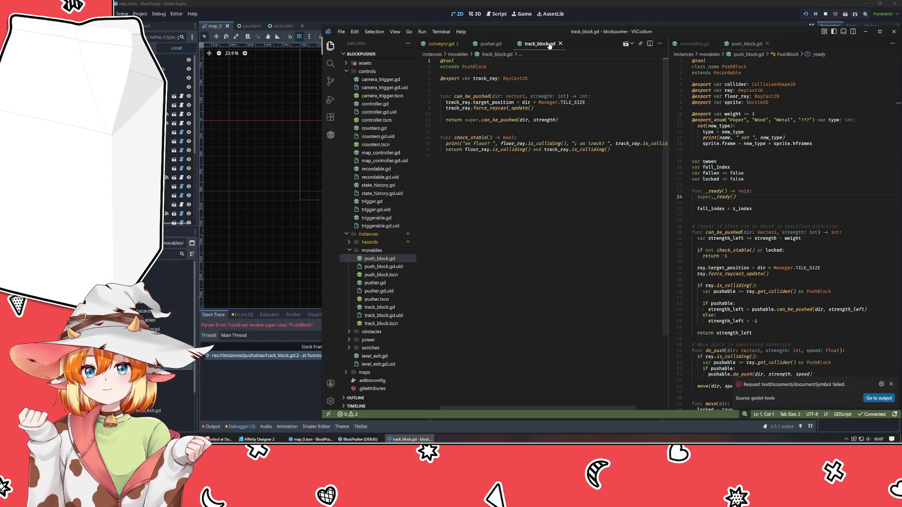
{"action": "left_click", "coordinate": [560, 43]}
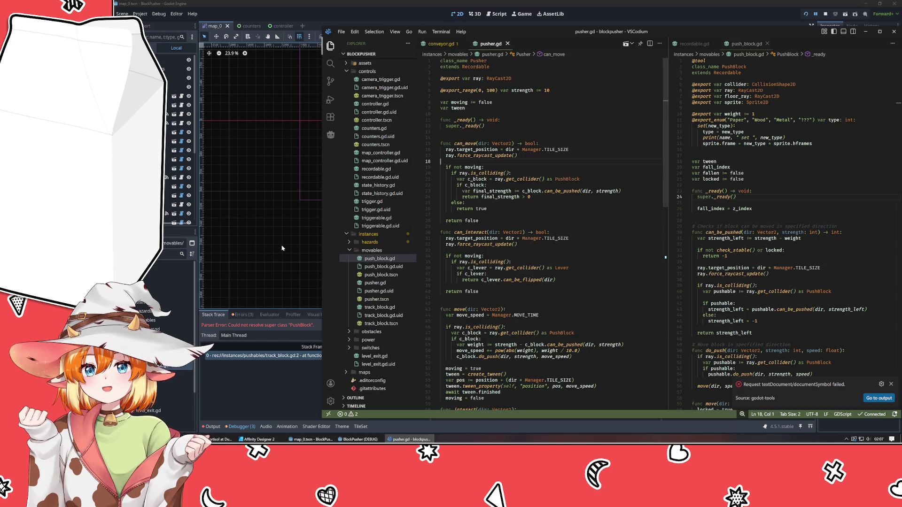
{"action": "left_click", "coordinate": [283, 249]}
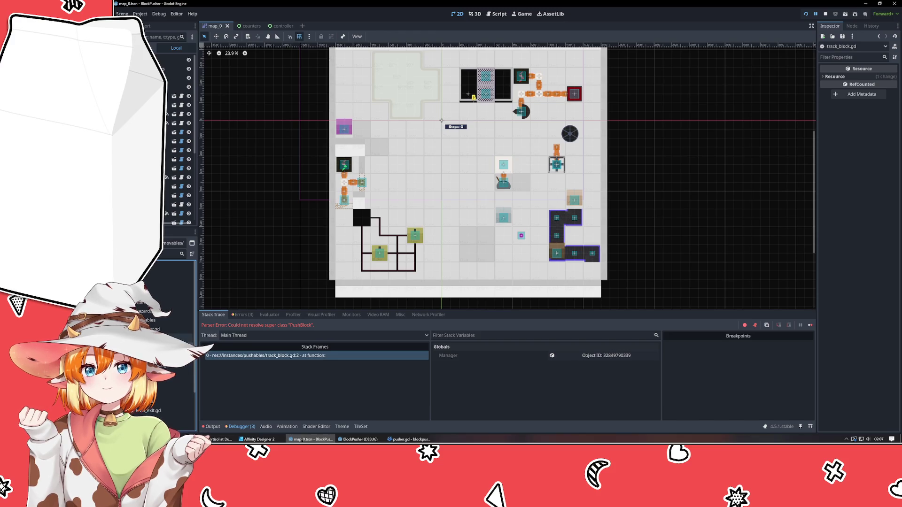
Step: Open and close the pusher scene, then close the counters and controller scene tabs
{"action": "double_click", "coordinate": [181, 338]}
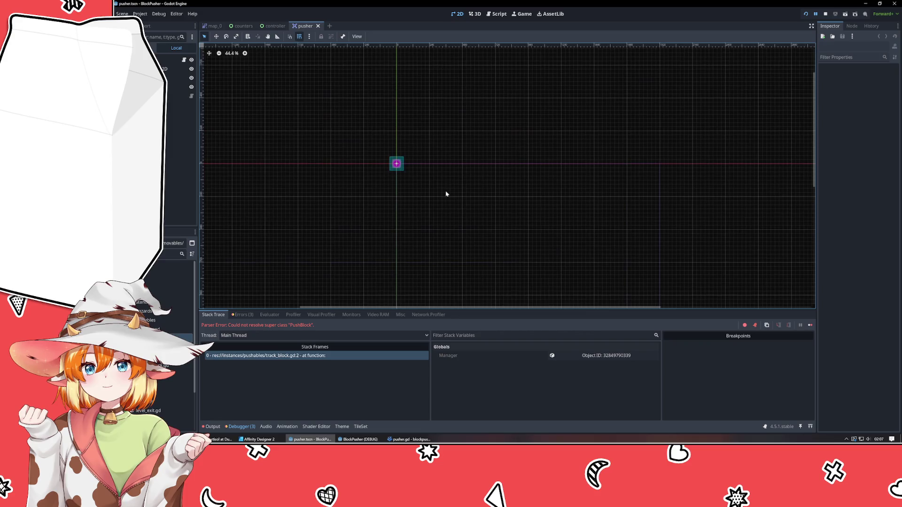
{"action": "left_click", "coordinate": [318, 26]}
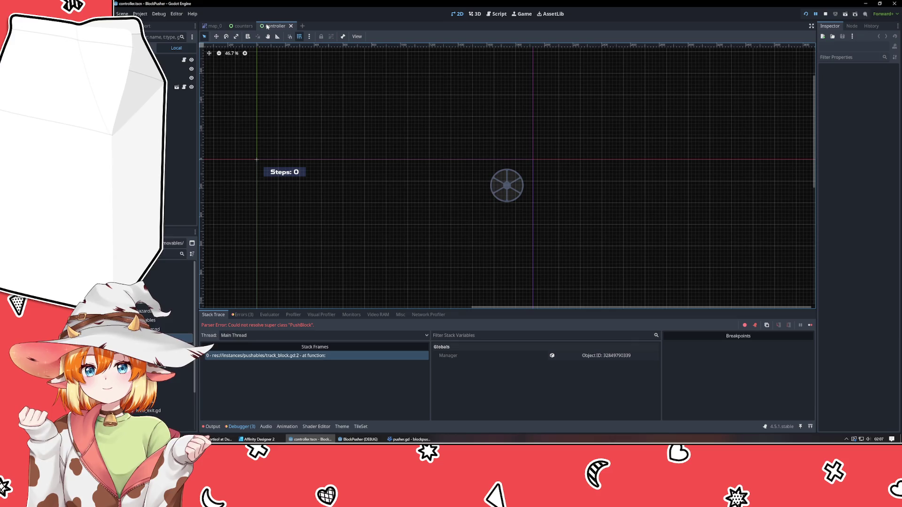
{"action": "left_click", "coordinate": [254, 26]}
{"action": "left_click", "coordinate": [258, 26]}
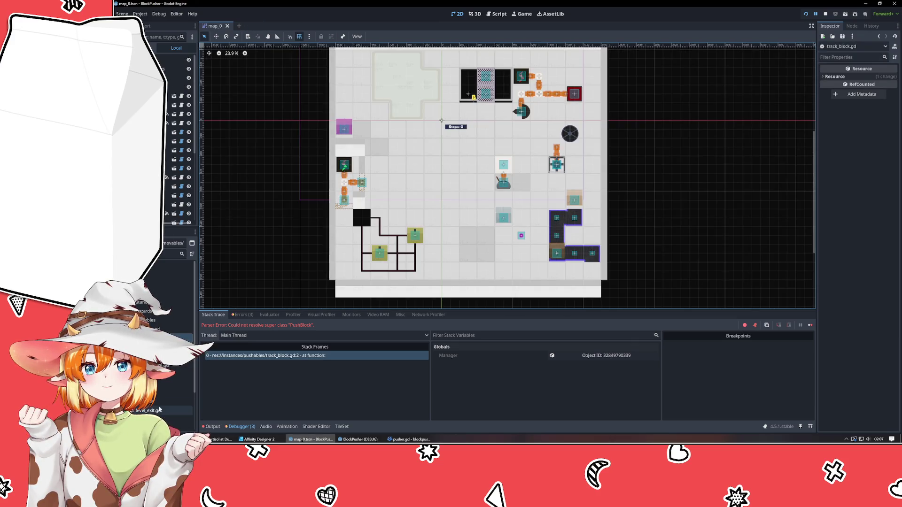
{"action": "right_click", "coordinate": [153, 297]}
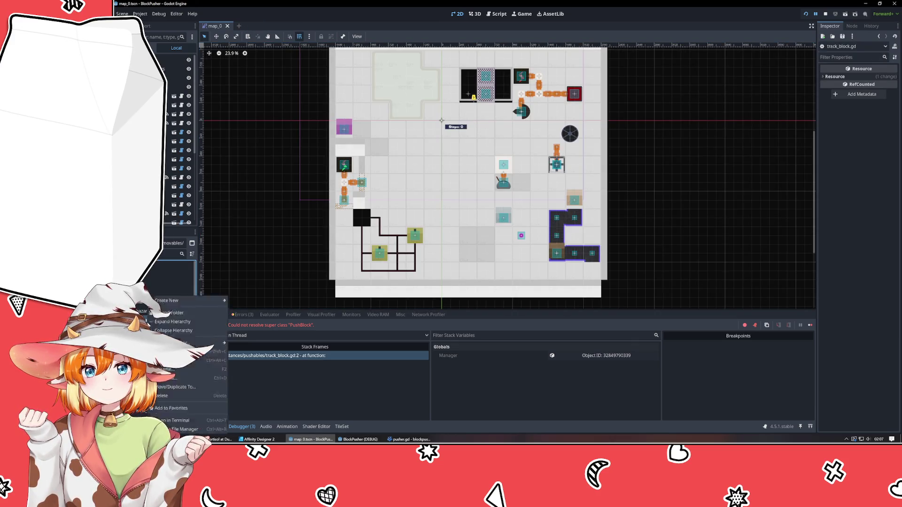
Step: Create res://instances/movables/movable.gd inheriting Recordable through the new-script dialog
{"action": "mouse_move", "coordinate": [197, 301]}
{"action": "left_click", "coordinate": [252, 318]}
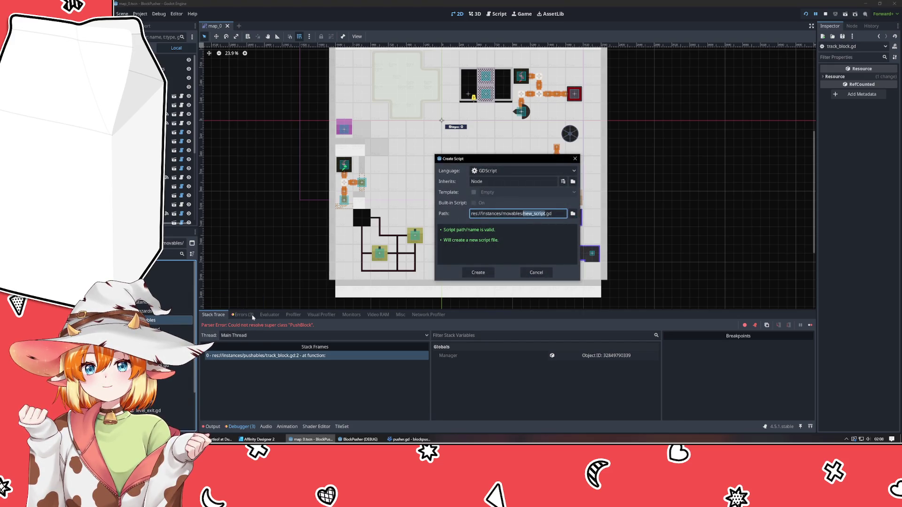
{"action": "type", "text": "movable"}
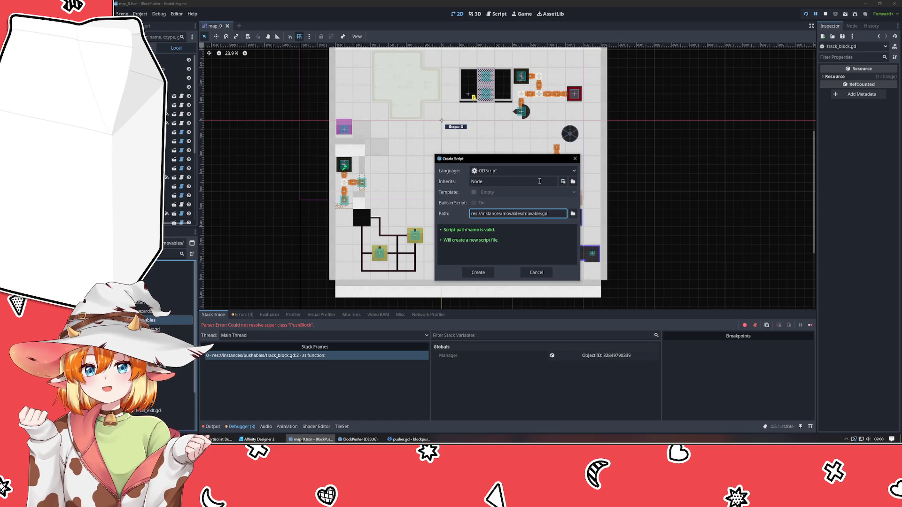
{"action": "left_click", "coordinate": [563, 181]}
{"action": "scroll", "coordinate": [416, 200], "scroll_direction": "down", "scroll_amount": 5}
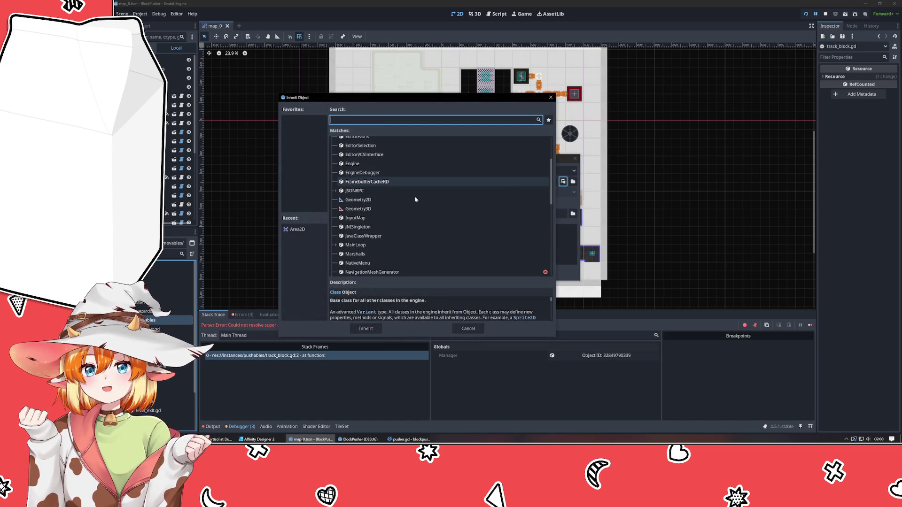
{"action": "left_click", "coordinate": [408, 439]}
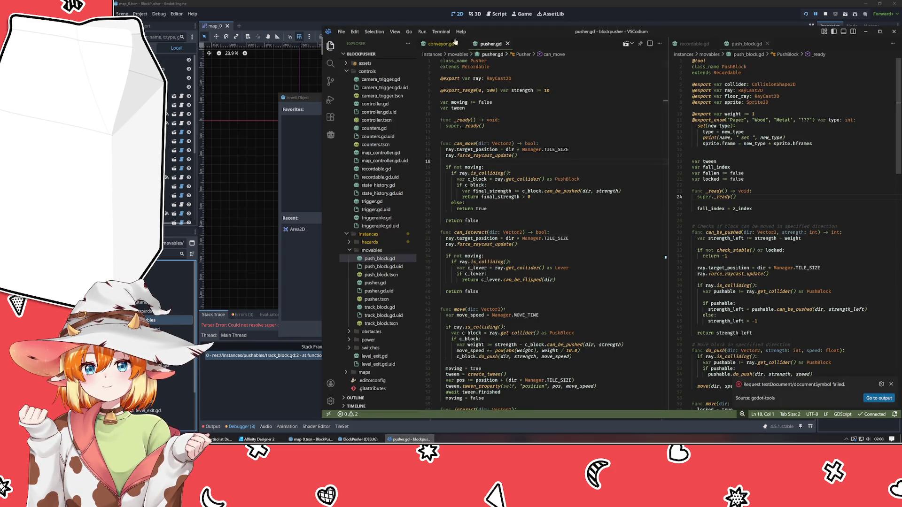
{"action": "left_click", "coordinate": [299, 101]}
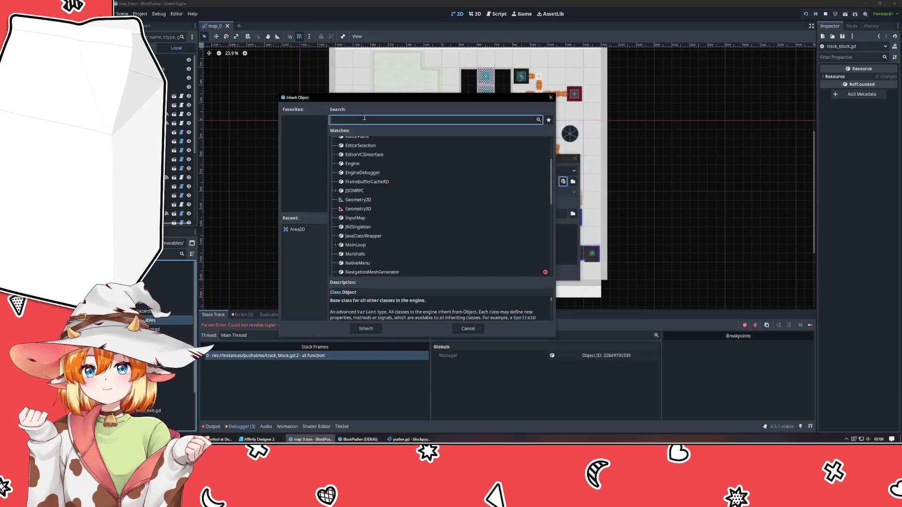
{"action": "type", "text": "record"}
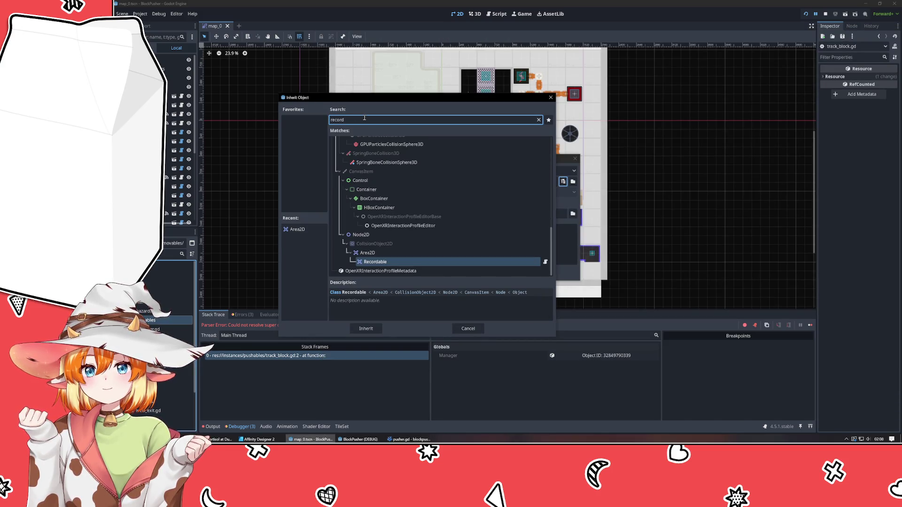
{"action": "double_click", "coordinate": [375, 262]}
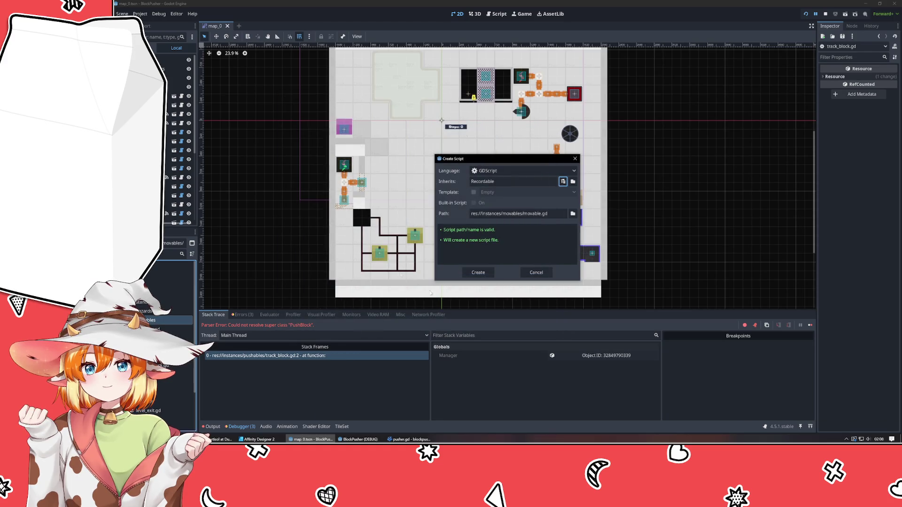
{"action": "left_click", "coordinate": [478, 275]}
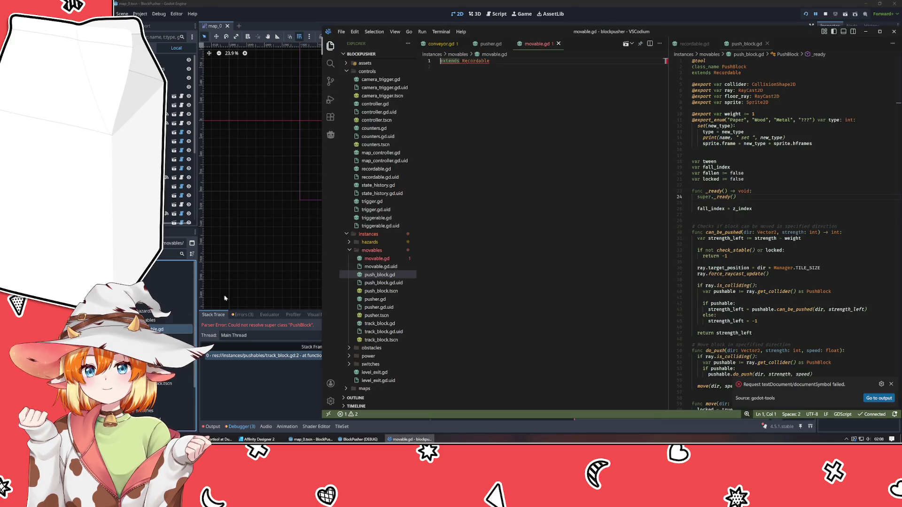
{"action": "mouse_move", "coordinate": [480, 61]}
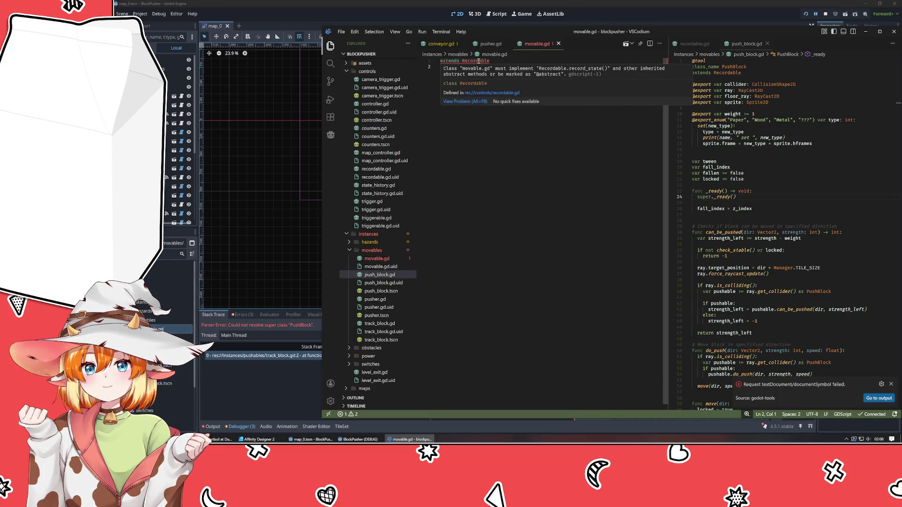
{"action": "key", "text": "Up"}
{"action": "type", "text": "@ab"}
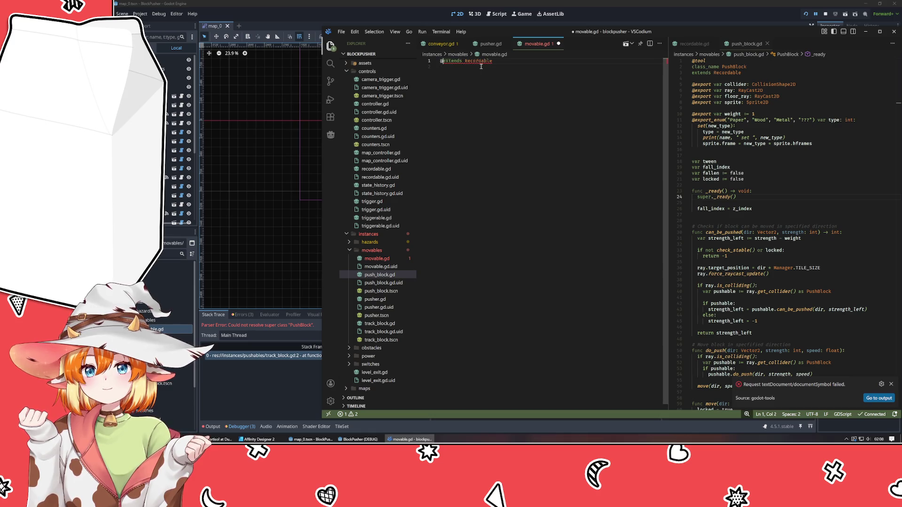
{"action": "type", "text": "stract"}
{"action": "key", "text": "Return"}
{"action": "key", "text": "Return"}
{"action": "key", "text": "Return"}
{"action": "key", "text": "Return"}
{"action": "key", "text": "Return"}
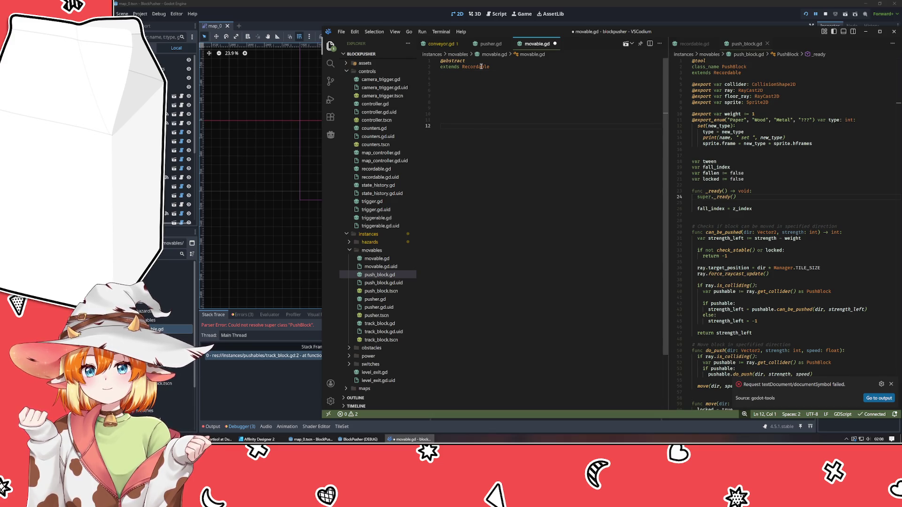
{"action": "key", "text": "Up"}
{"action": "key", "text": "Up"}
{"action": "key", "text": "Return"}
{"action": "key", "text": "Up"}
{"action": "type", "text": "class"}
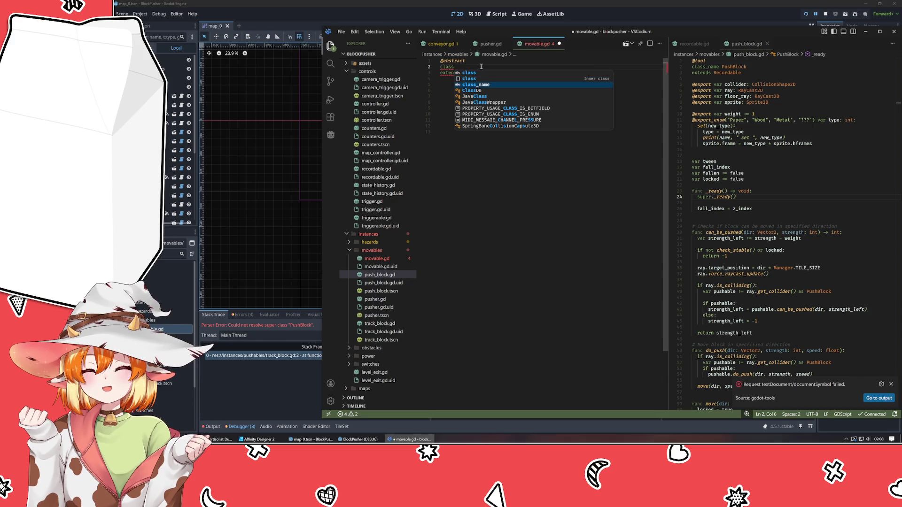
{"action": "key", "text": "Return"}
{"action": "type", "text": "Movable"}
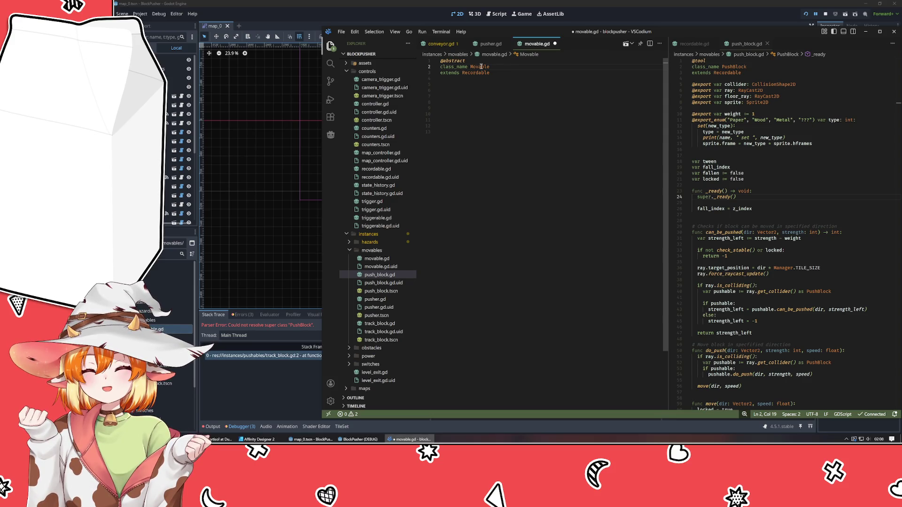
{"action": "key", "text": "ctrl+End"}
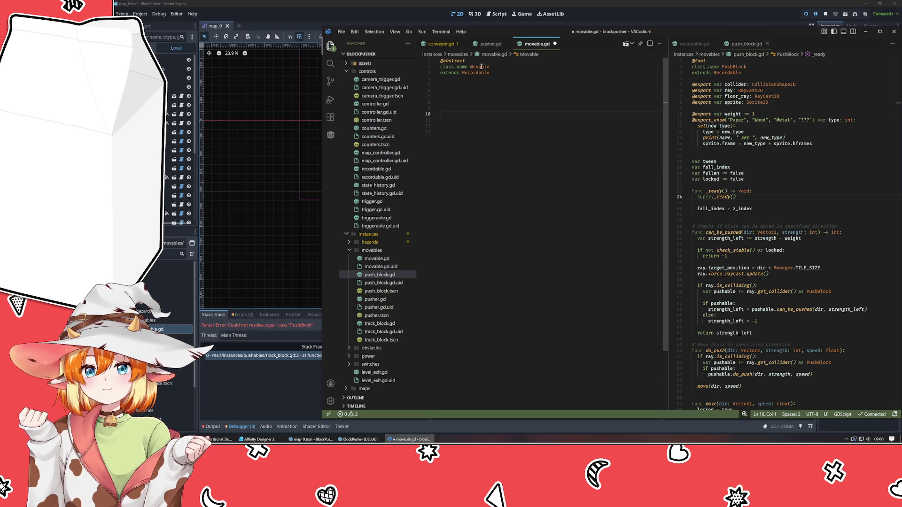
{"action": "type", "text": "func can"}
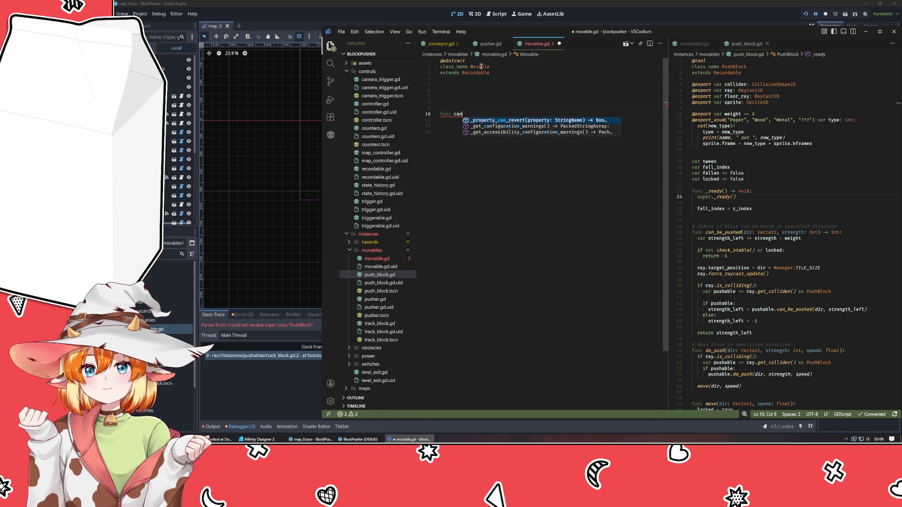
{"action": "type", "text": "_move(dir"}
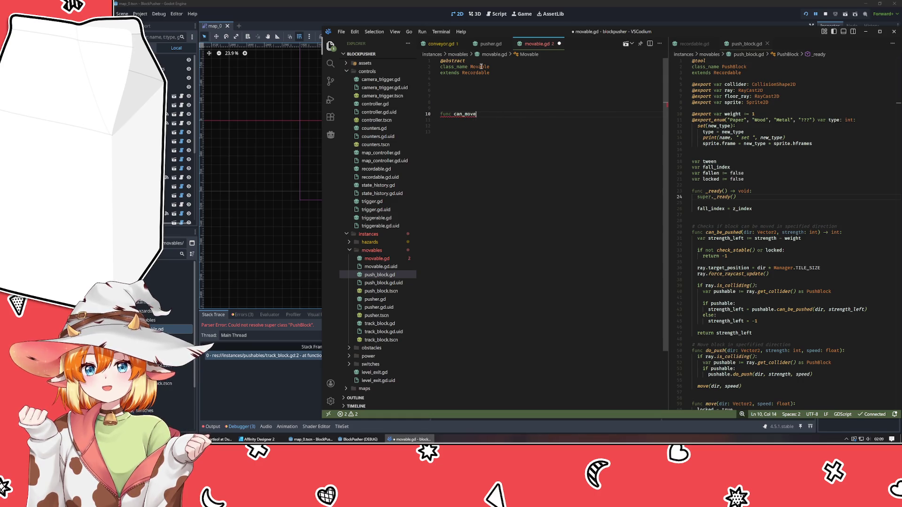
{"action": "type", "text": ": Vectro"}
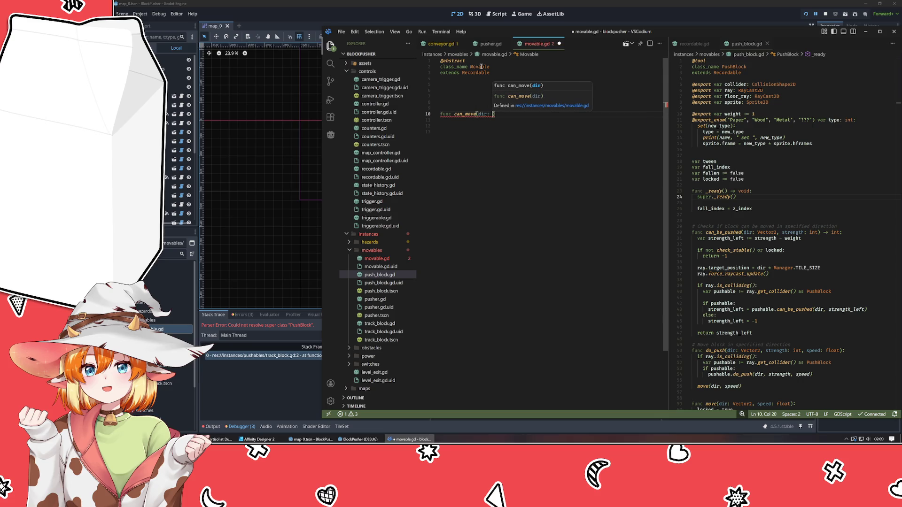
{"action": "key", "text": "BackSpace"}
{"action": "key", "text": "BackSpace"}
{"action": "type", "text": "or2, "}
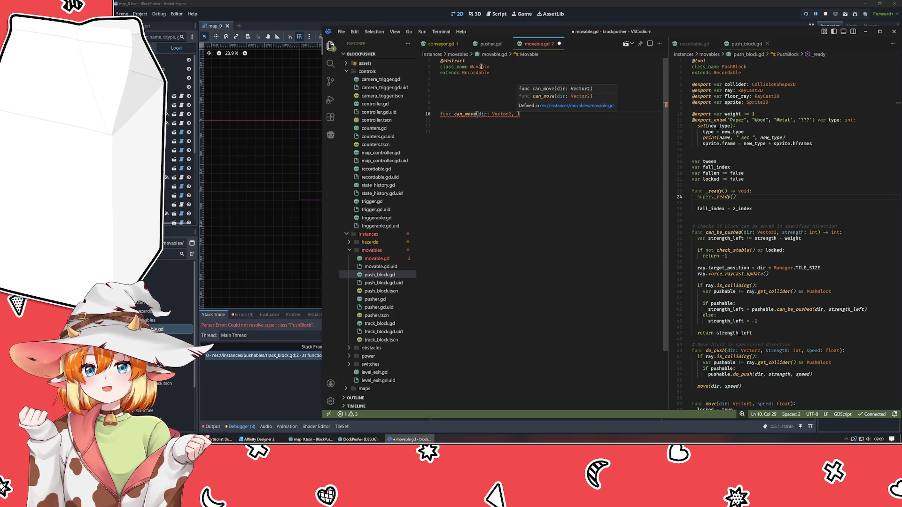
{"action": "type", "text": "strength"}
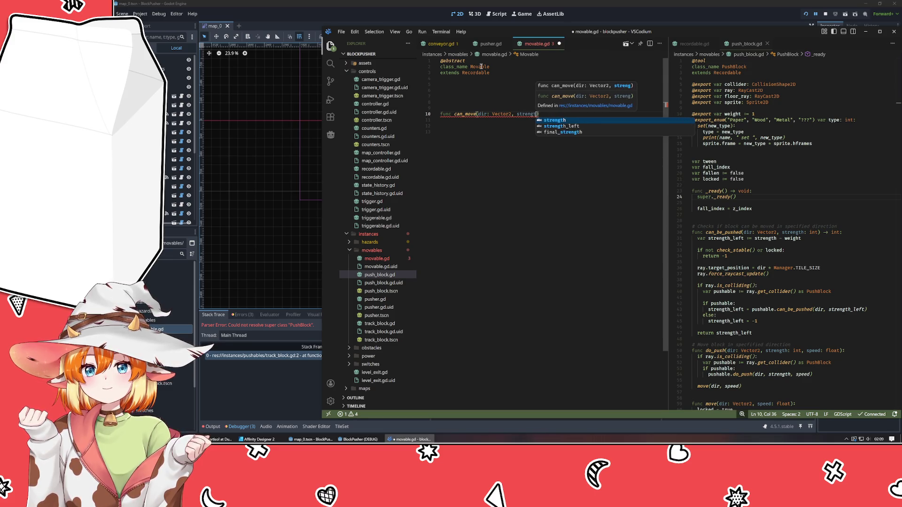
{"action": "type", "text": ": int)"}
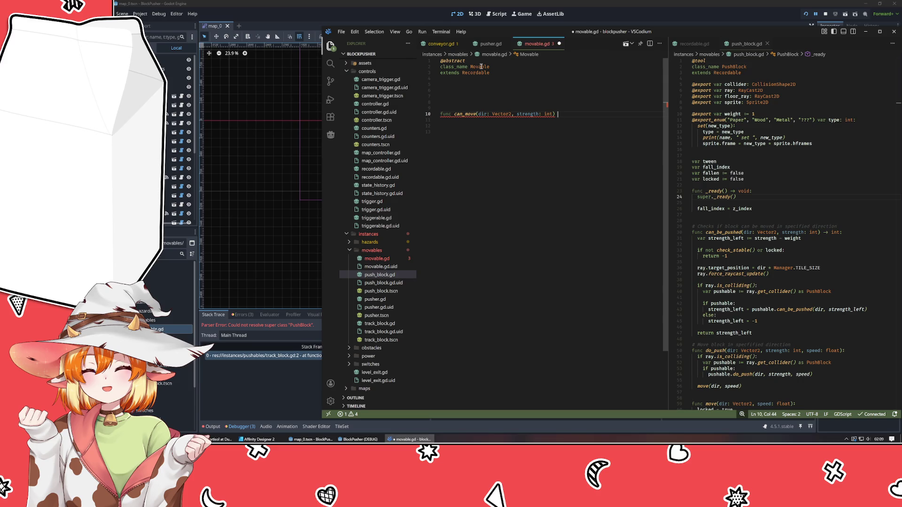
{"action": "type", "text": " -> int:"}
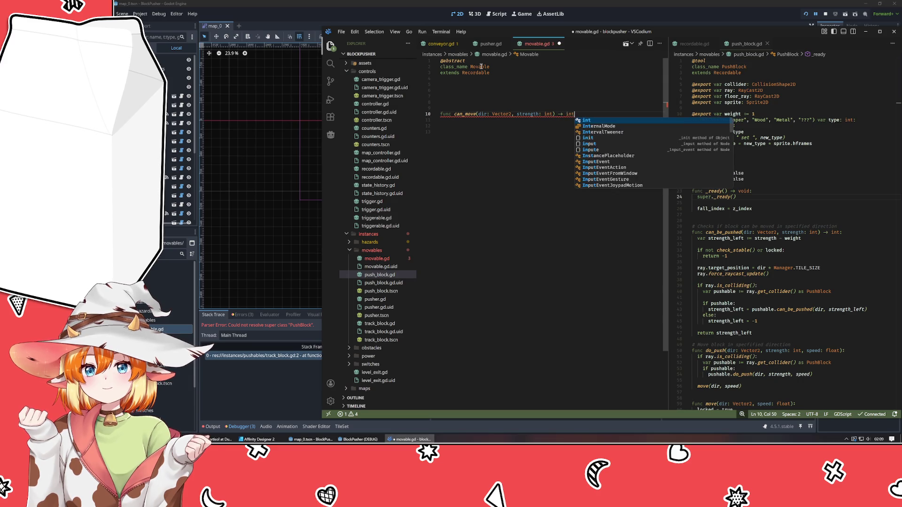
{"action": "key", "text": "Return"}
{"action": "type", "text": "return 0"}
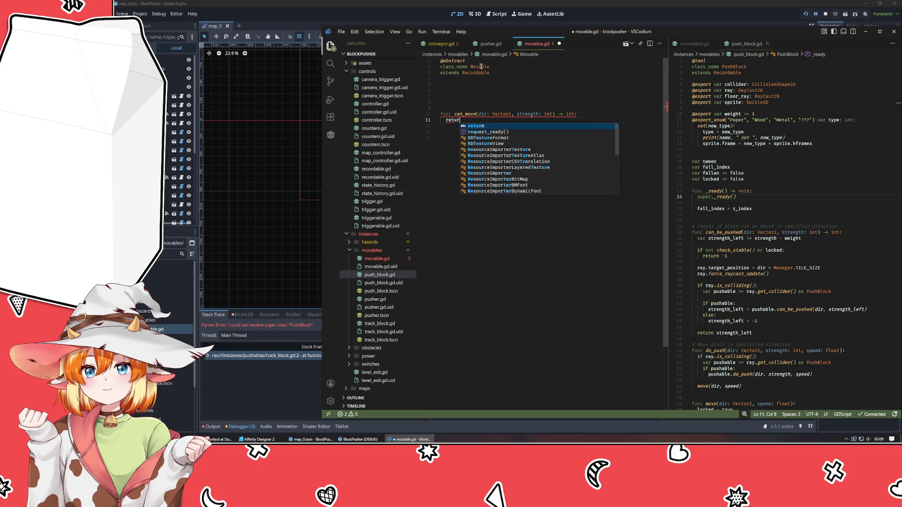
{"action": "key", "text": "shift+Home"}
{"action": "key", "text": "BackSpace"}
{"action": "key", "text": "BackSpace"}
{"action": "key", "text": "Up"}
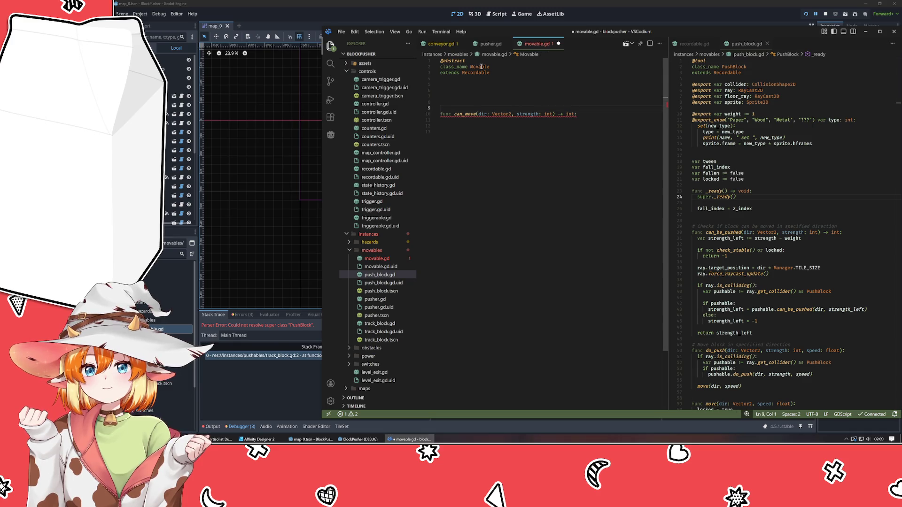
{"action": "type", "text": "@abstract"}
{"action": "key", "text": "Down"}
{"action": "key", "text": "Down"}
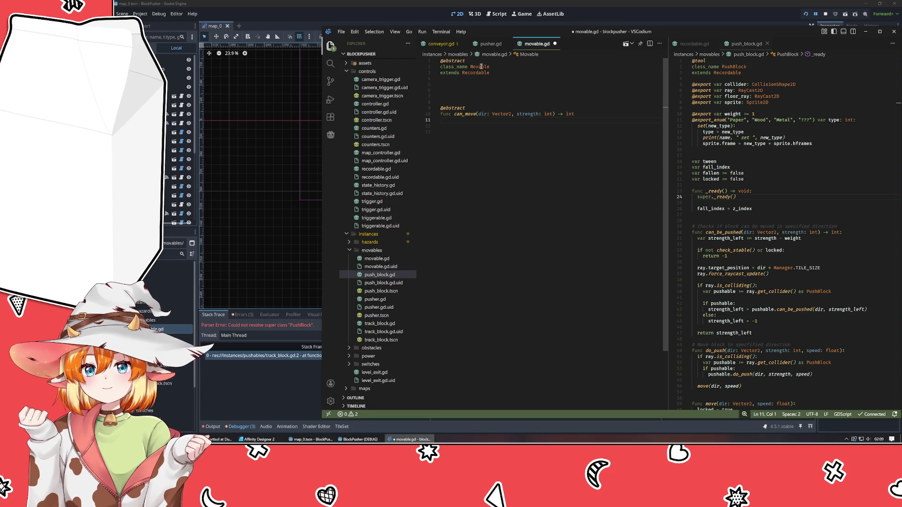
{"action": "type", "text": "abstract"}
{"action": "key", "text": "Return"}
{"action": "type", "text": "func "}
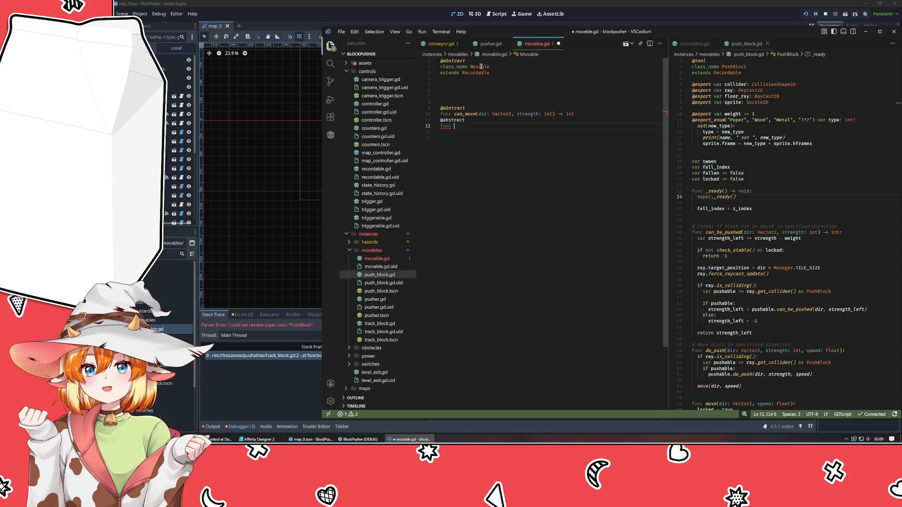
{"action": "type", "text": "do_move()"}
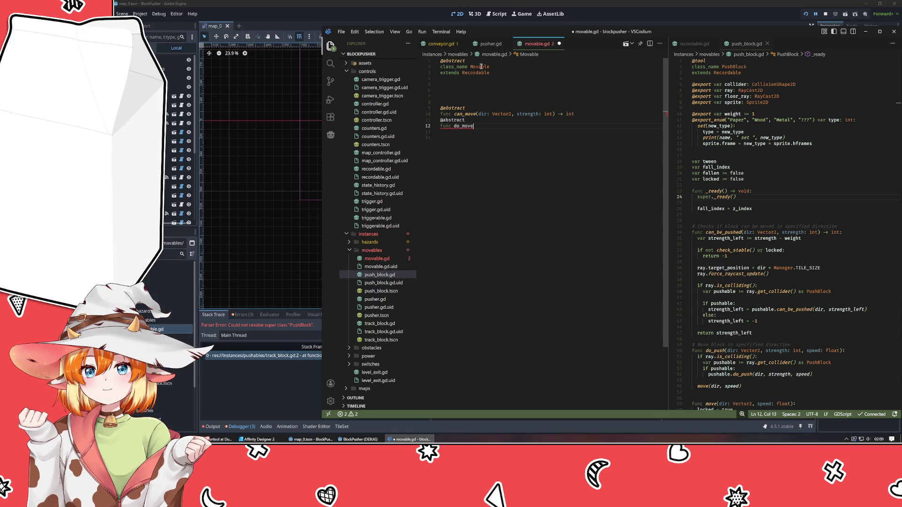
{"action": "type", "text": "dir:"}
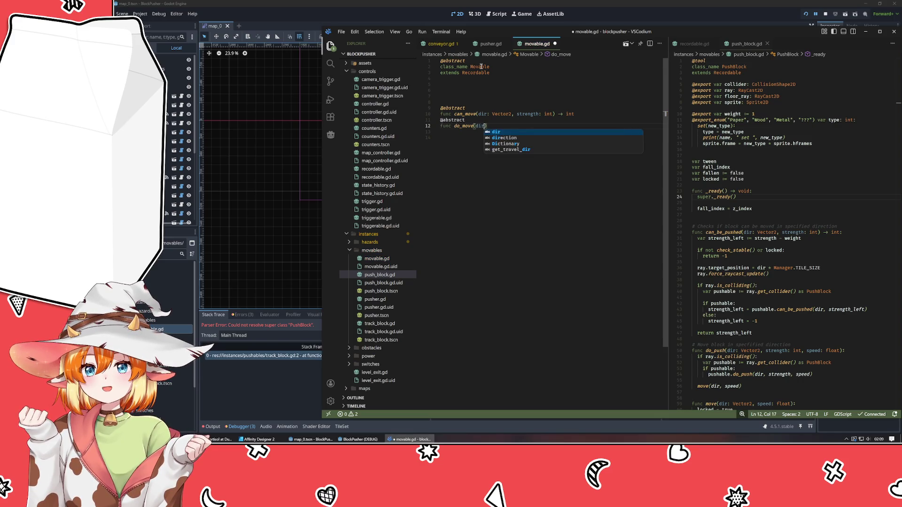
{"action": "type", "text": " Vector2"}
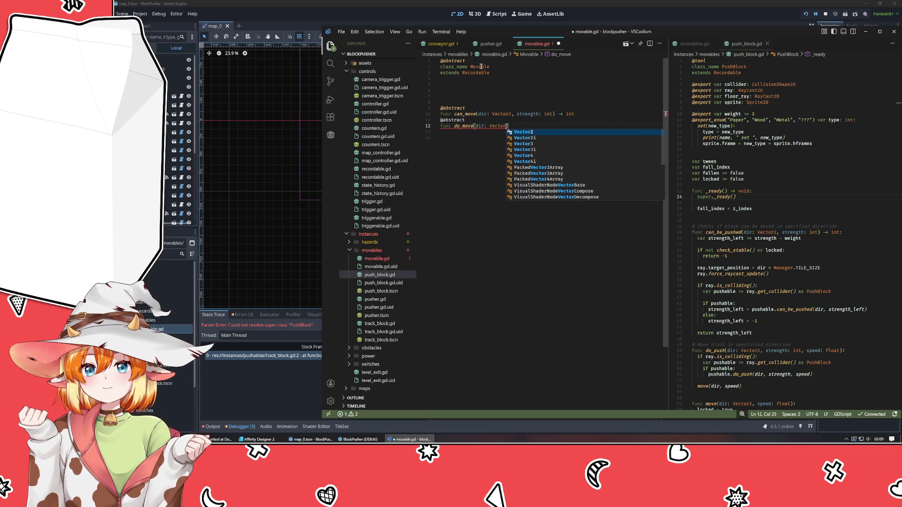
{"action": "type", "text": ", s"}
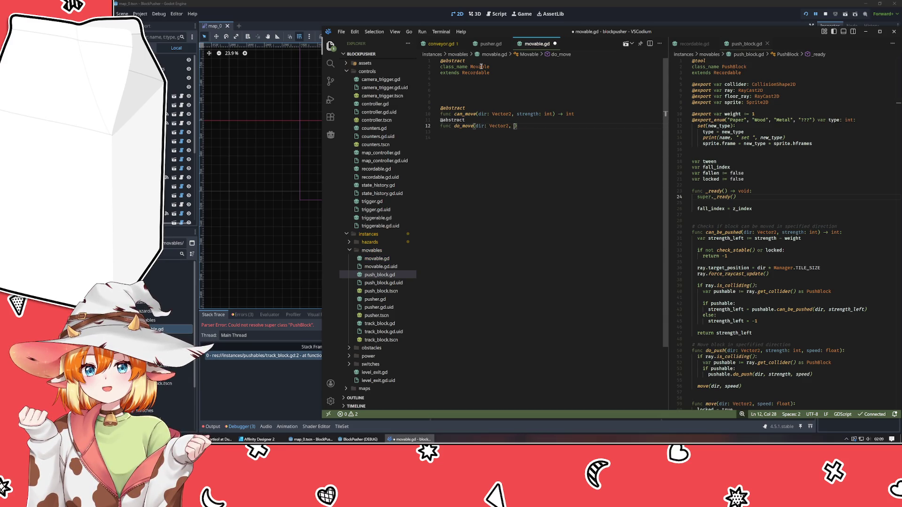
{"action": "type", "text": "trenf"}
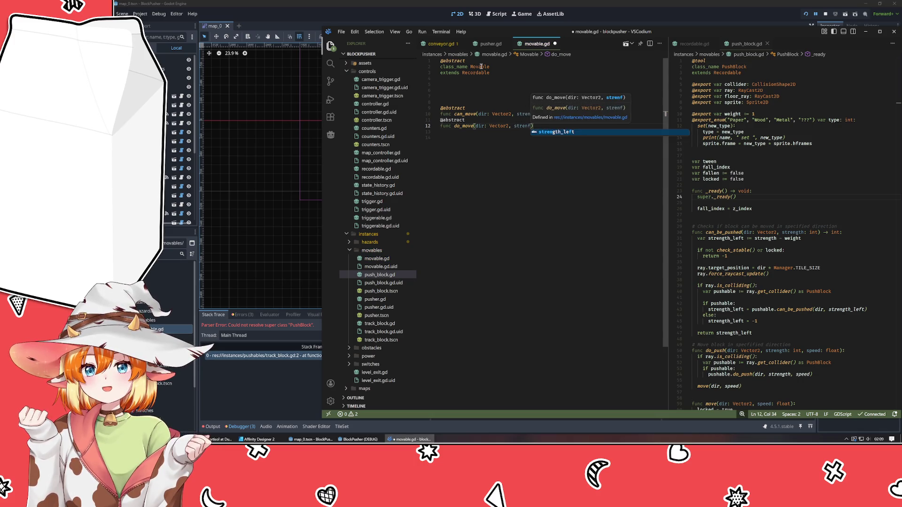
{"action": "type", "text": "gth: int, "}
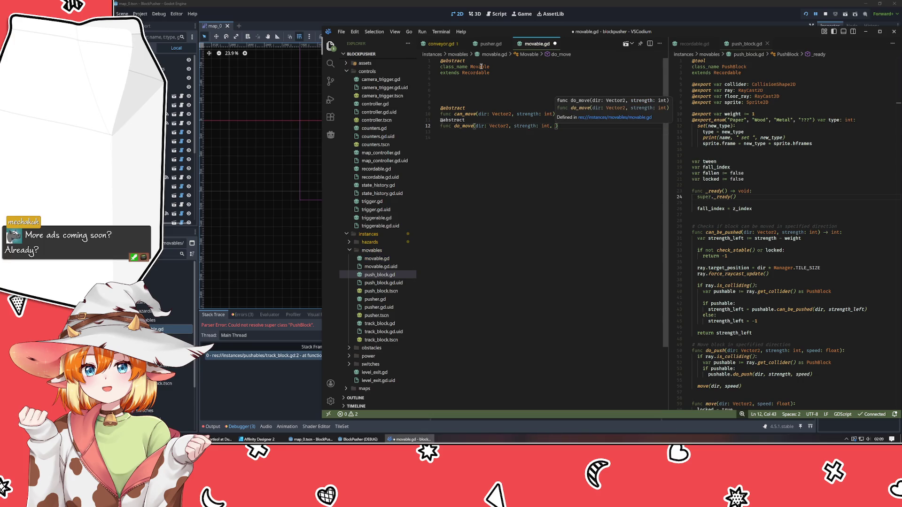
{"action": "type", "text": "speed: float)"}
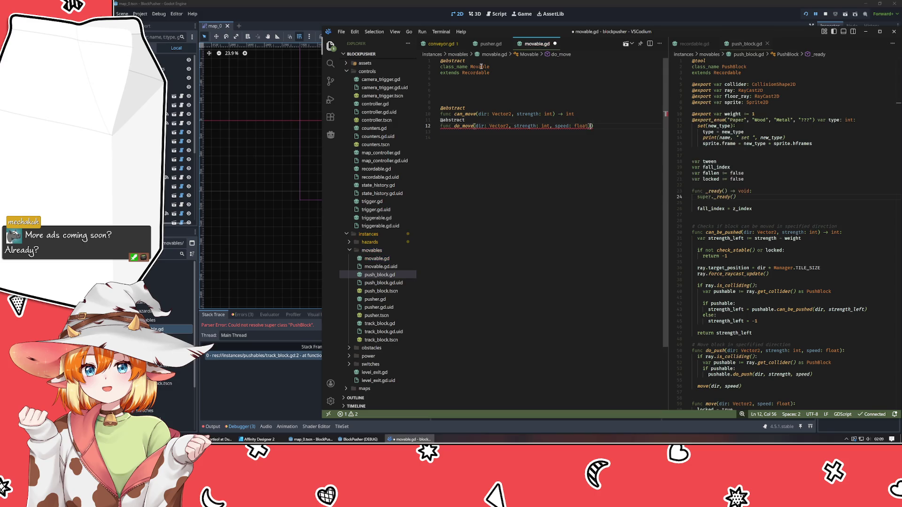
{"action": "key", "text": "Delete"}
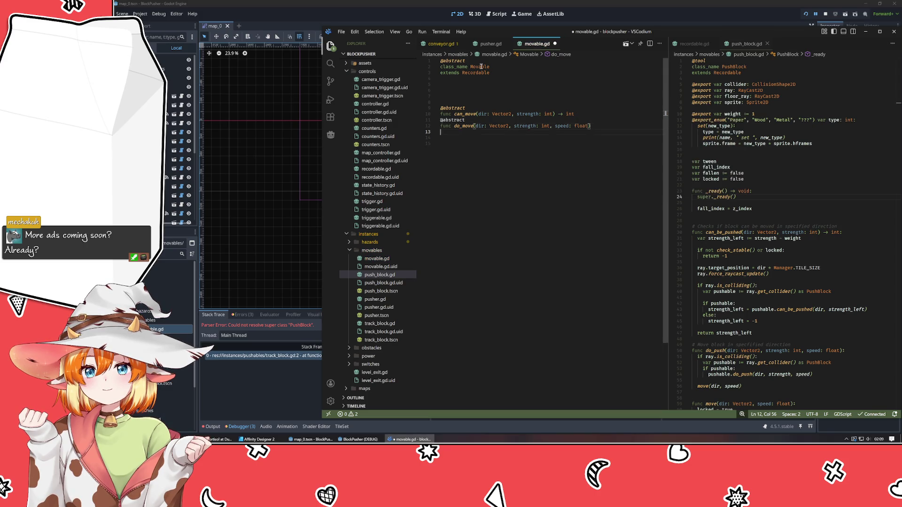
{"action": "key", "text": "Return"}
{"action": "key", "text": "Return"}
{"action": "key", "text": "Return"}
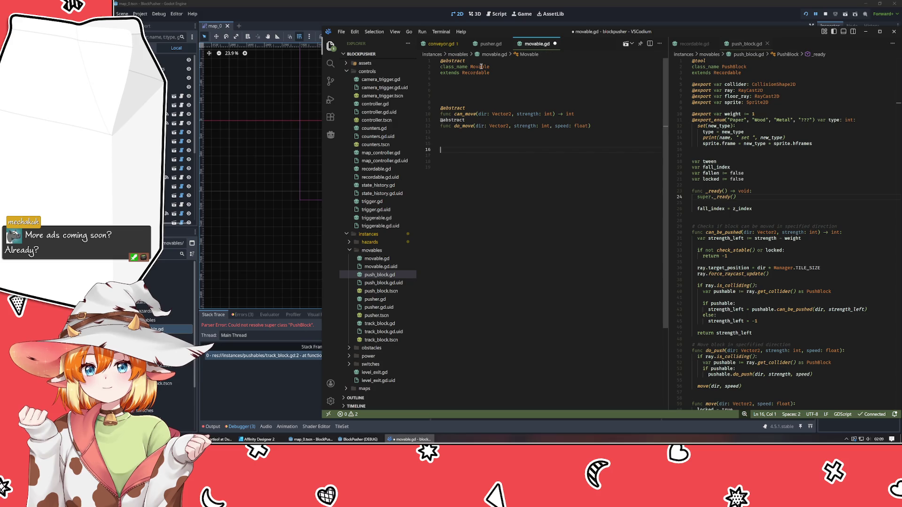
Step: Tidy the blank lines around do_move and give it a '-> void' return type
{"action": "key", "text": "Up"}
{"action": "key", "text": "Up"}
{"action": "key", "text": "Up"}
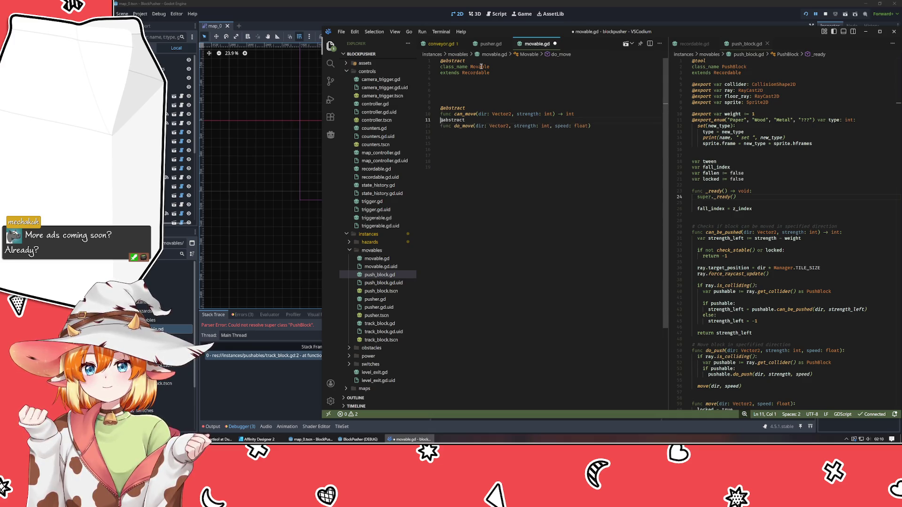
{"action": "key", "text": "Return"}
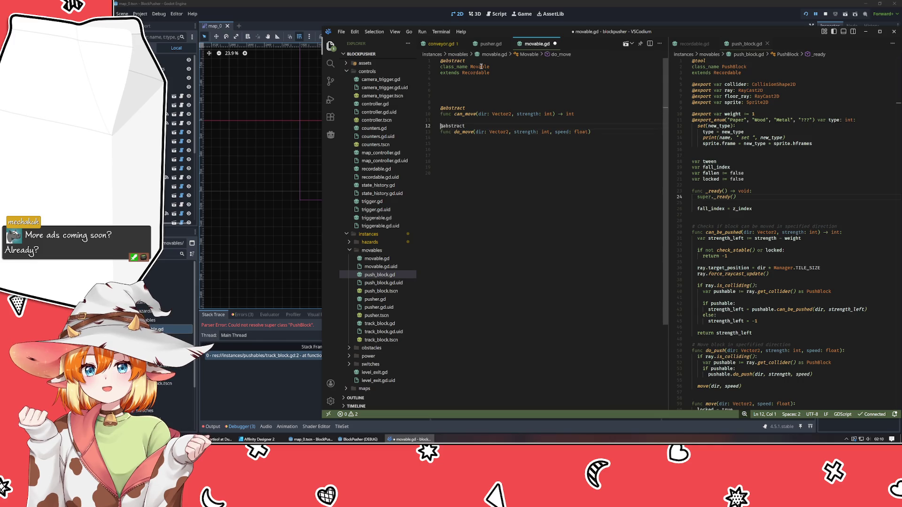
{"action": "key", "text": "BackSpace"}
{"action": "key", "text": "Down"}
{"action": "key", "text": "Down"}
{"action": "key", "text": "Down"}
{"action": "key", "text": "Up"}
{"action": "key", "text": "Up"}
{"action": "key", "text": "End"}
{"action": "type", "text": "->"}
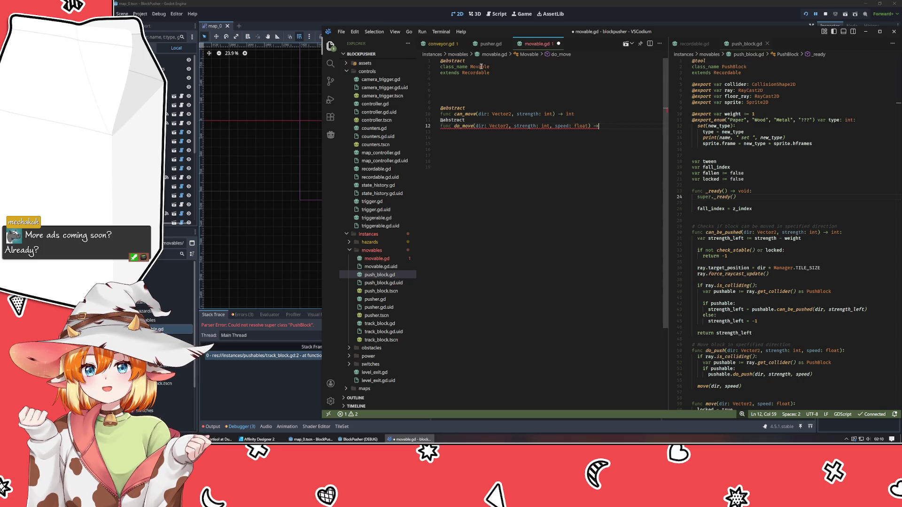
{"action": "type", "text": " void"}
{"action": "key", "text": "Return"}
{"action": "key", "text": "Return"}
{"action": "key", "text": "Down"}
{"action": "key", "text": "Down"}
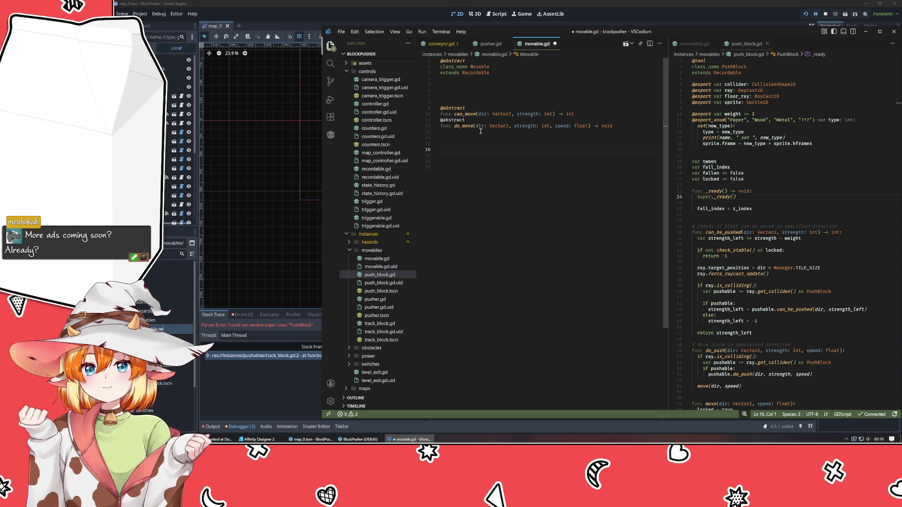
Step: Drag pusher.gd into a lower split under push_block.gd and scroll both to the movement code
{"action": "scroll", "coordinate": [856, 242], "scroll_direction": "down", "scroll_amount": 3}
{"action": "scroll", "coordinate": [856, 242], "scroll_direction": "down", "scroll_amount": 3}
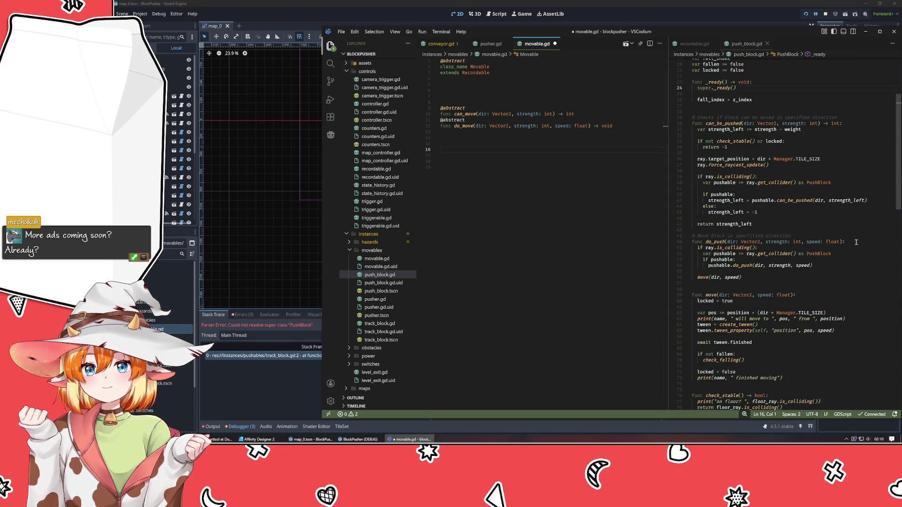
{"action": "scroll", "coordinate": [799, 263], "scroll_direction": "down", "scroll_amount": 3}
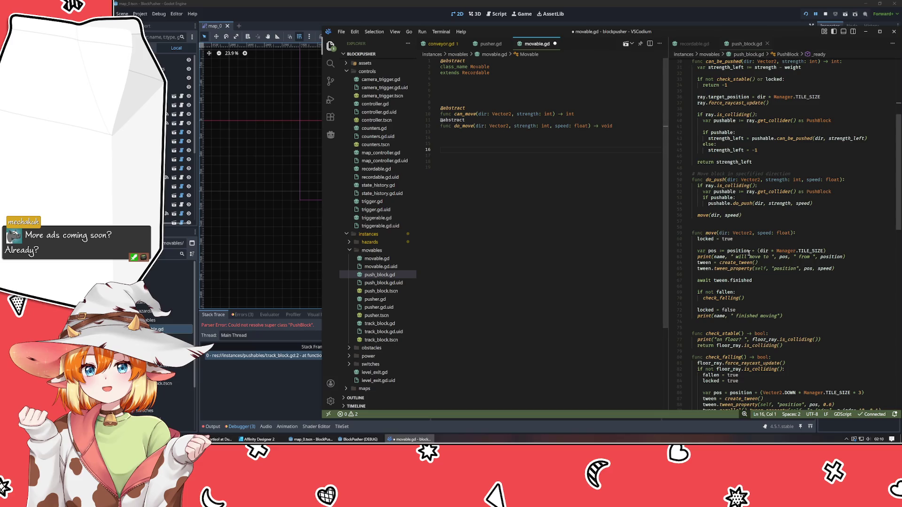
{"action": "mouse_move", "coordinate": [718, 181]}
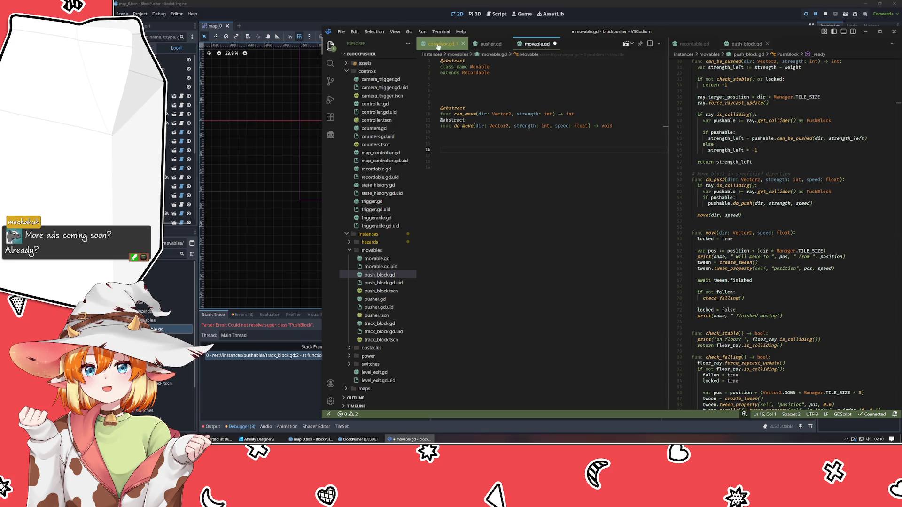
{"action": "mouse_move", "coordinate": [489, 44]}
{"action": "left_mouse_down"}
{"action": "mouse_move", "coordinate": [799, 245]}
{"action": "mouse_move", "coordinate": [779, 390]}
{"action": "left_mouse_up"}
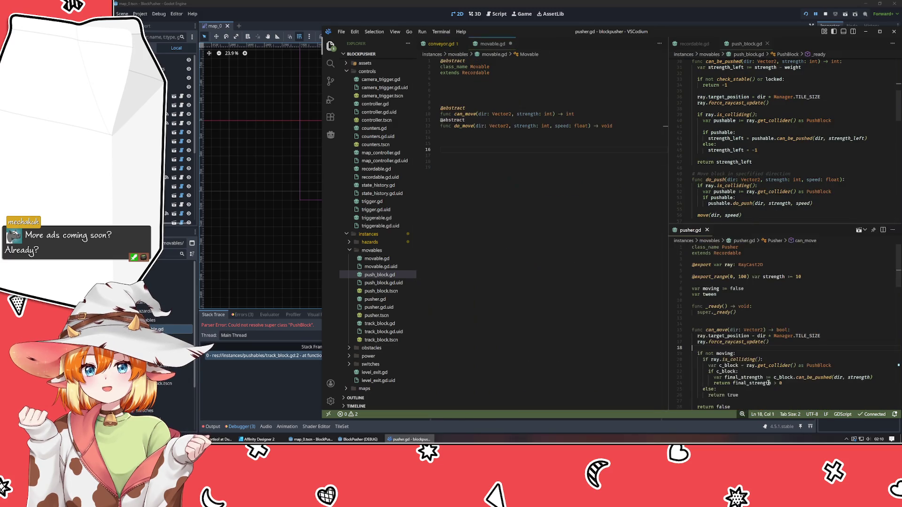
{"action": "scroll", "coordinate": [786, 361], "scroll_direction": "down", "scroll_amount": 5}
{"action": "scroll", "coordinate": [785, 360], "scroll_direction": "down", "scroll_amount": 5}
{"action": "scroll", "coordinate": [786, 361], "scroll_direction": "down", "scroll_amount": 4}
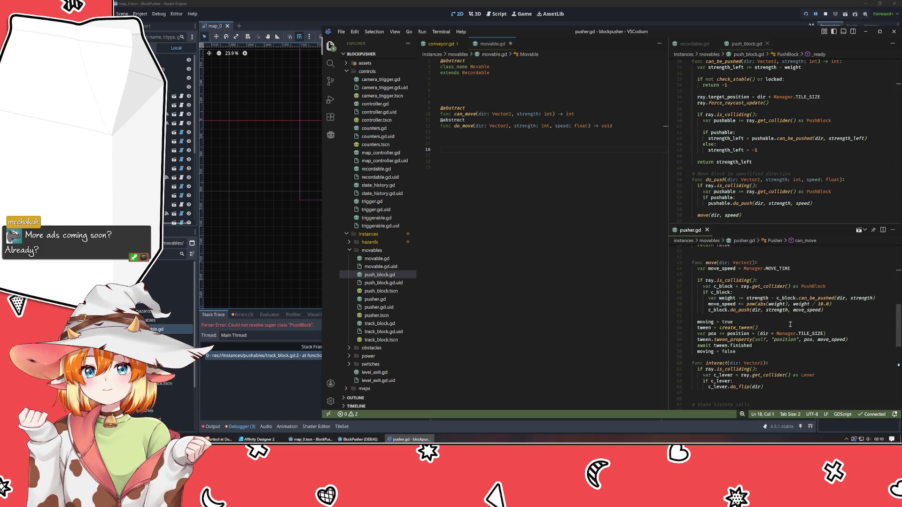
{"action": "scroll", "coordinate": [759, 191], "scroll_direction": "down", "scroll_amount": 4}
{"action": "scroll", "coordinate": [758, 191], "scroll_direction": "down", "scroll_amount": 4}
{"action": "scroll", "coordinate": [758, 190], "scroll_direction": "down", "scroll_amount": 1}
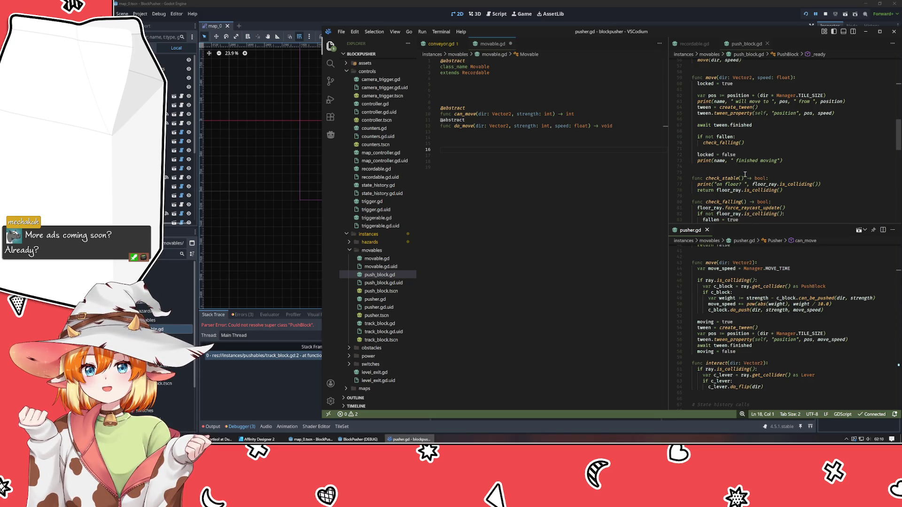
{"action": "scroll", "coordinate": [744, 175], "scroll_direction": "up", "scroll_amount": 1}
Step: Add 'func perform_move():' with a 'pass' body on line 16 of movable.gd
{"action": "left_click", "coordinate": [463, 151]}
{"action": "type", "text": "func perform_"}
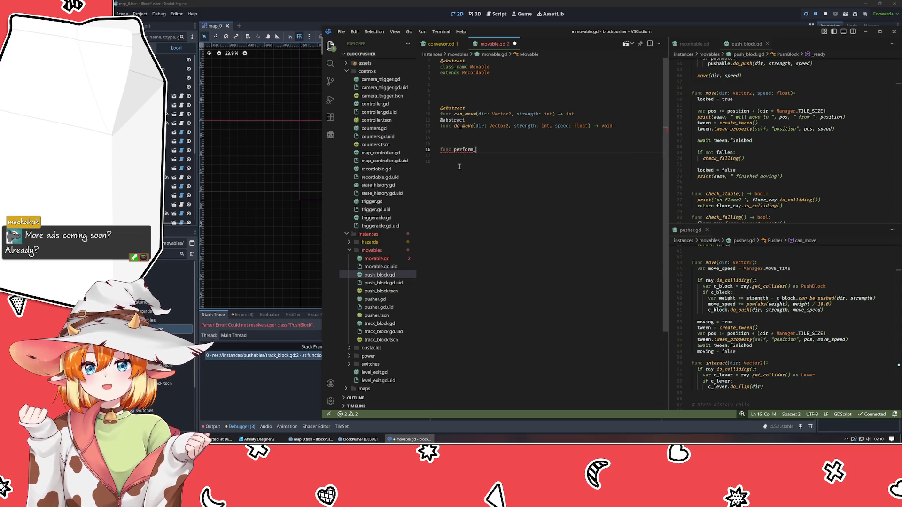
{"action": "type", "text": "move"}
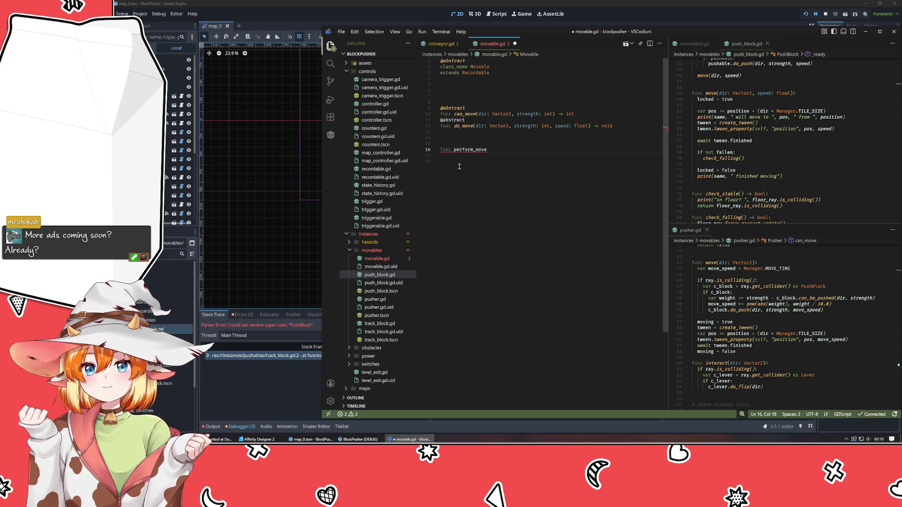
{"action": "type", "text": "()"}
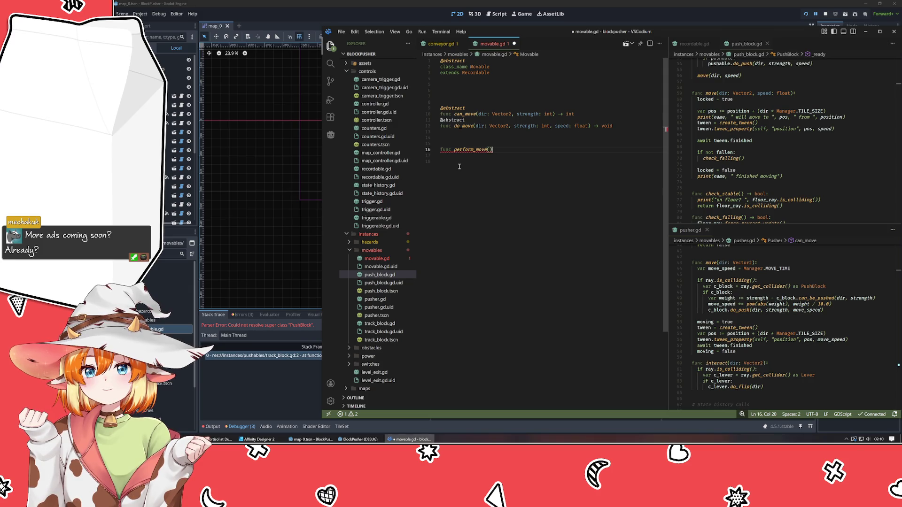
{"action": "type", "text": ":"}
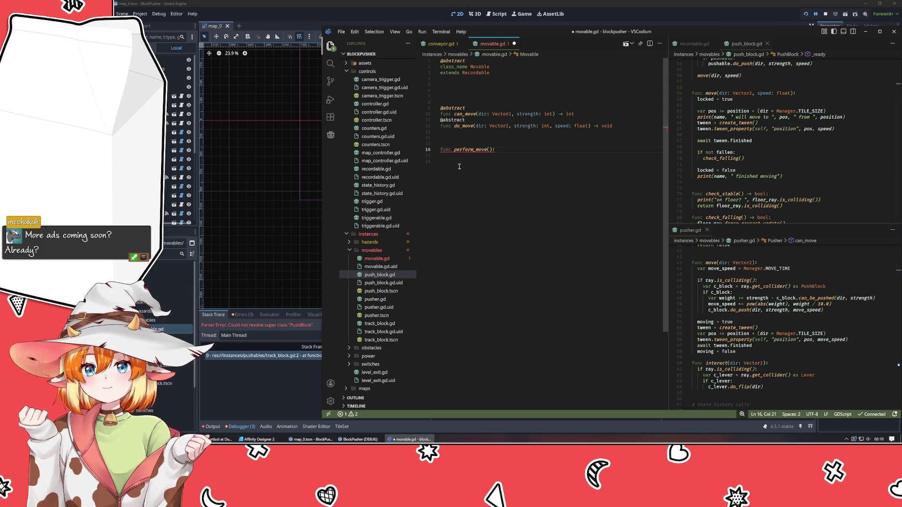
{"action": "key", "text": "ctrl+Left"}
{"action": "key", "text": "ctrl+Left"}
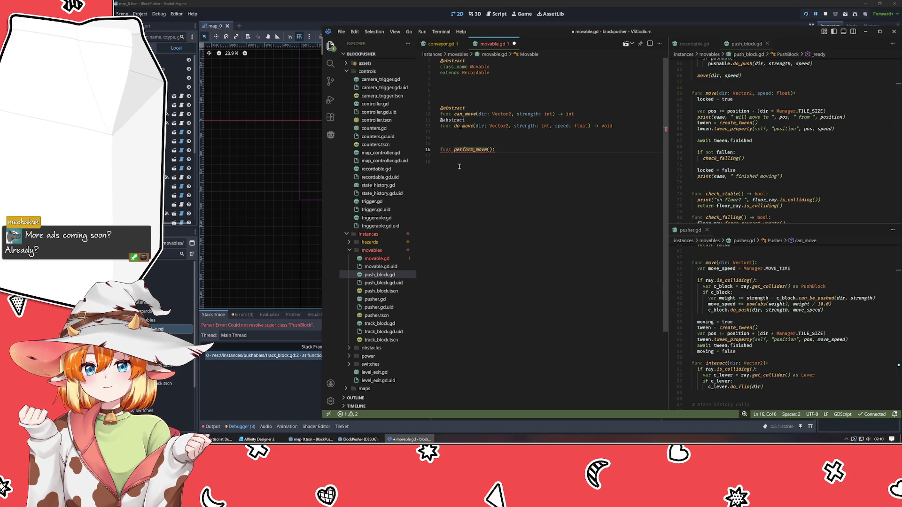
{"action": "type", "text": "_"}
{"action": "key", "text": "End"}
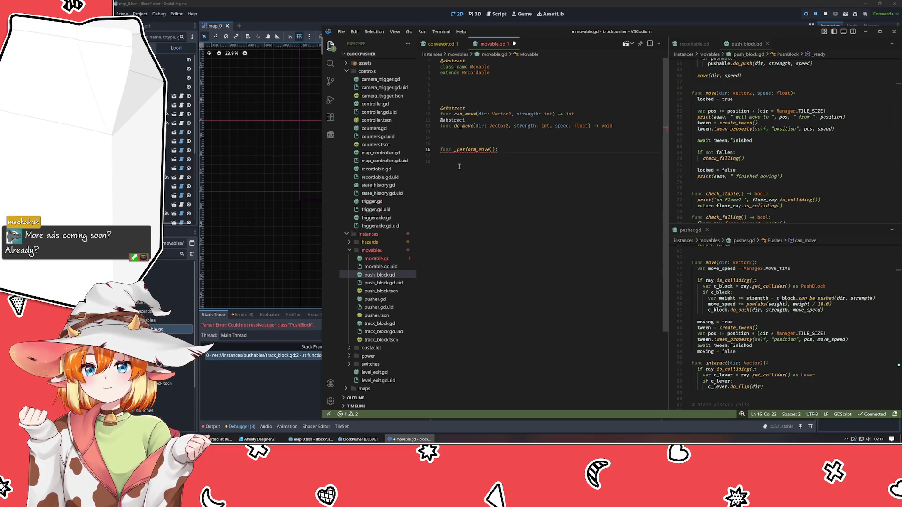
{"action": "key", "text": "Left"}
{"action": "key", "text": "Left"}
{"action": "key", "text": "Left"}
{"action": "key", "text": "End"}
{"action": "key", "text": "ctrl+z"}
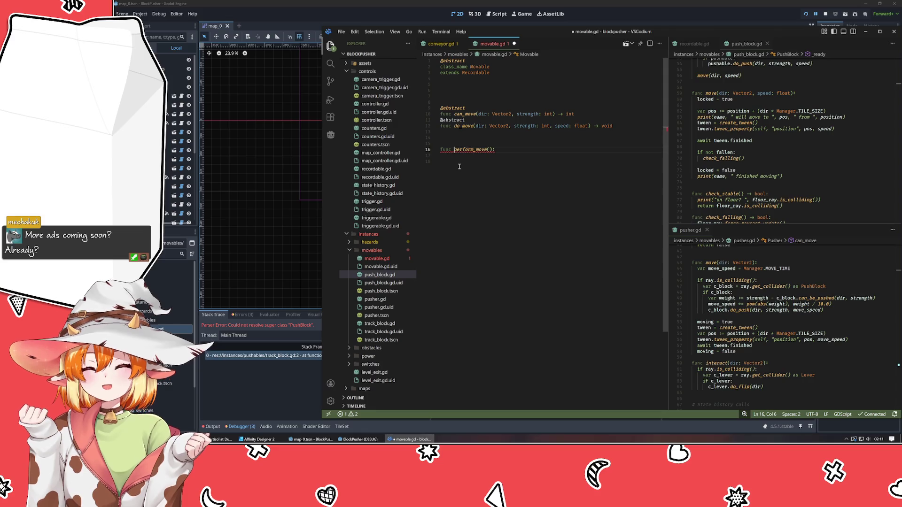
{"action": "key", "text": "ctrl+space"}
{"action": "key", "text": "End"}
{"action": "key", "text": "Escape"}
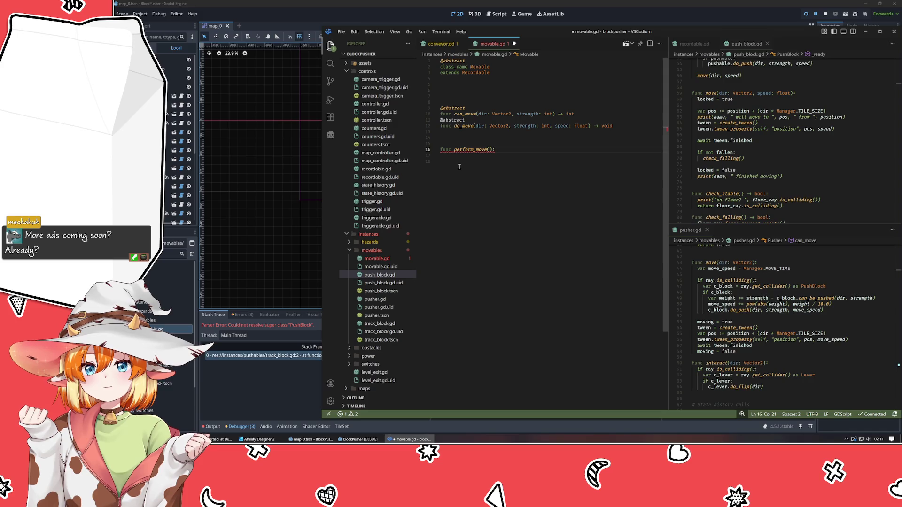
{"action": "key", "text": "Return"}
{"action": "type", "text": "pass"}
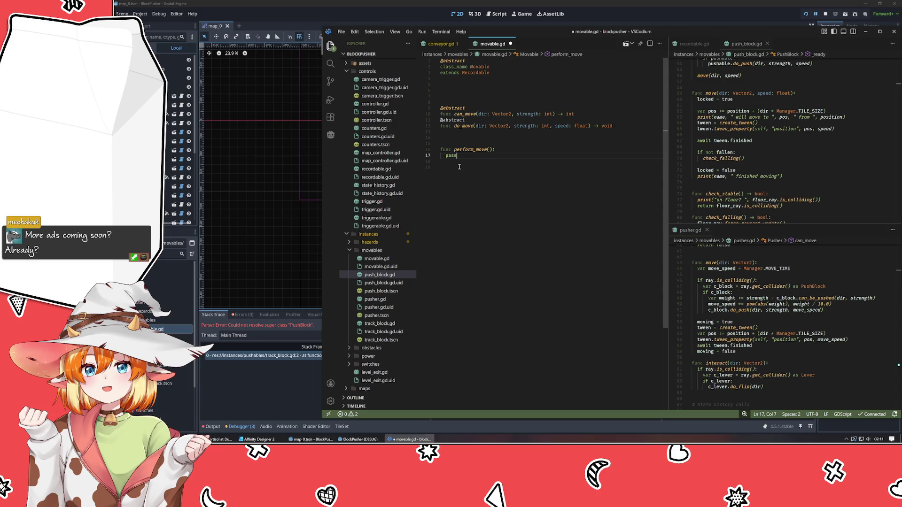
{"action": "key", "text": "Up"}
{"action": "key", "text": "Up"}
{"action": "key", "text": "Up"}
Step: Complete the declaration as 'var locked := false' and open a new indented line in perform_move
{"action": "type", "text": "ar locked"}
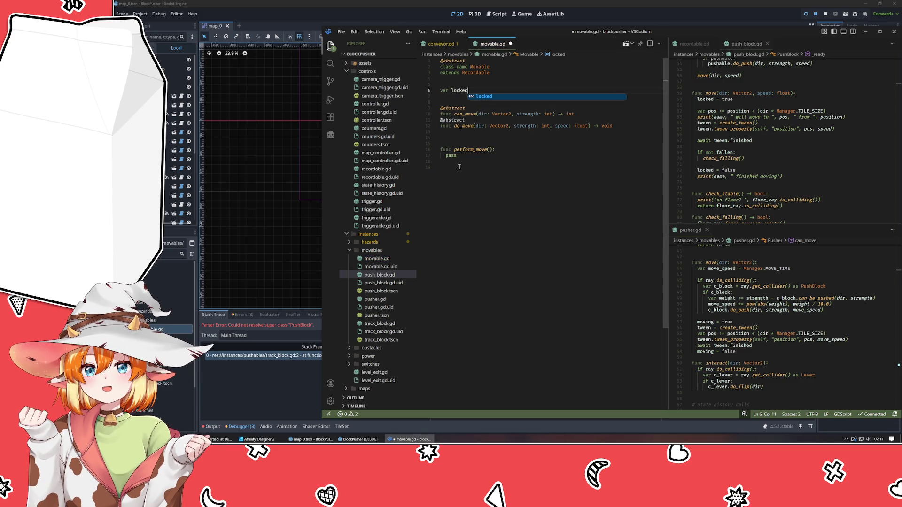
{"action": "type", "text": " := false"}
{"action": "key", "text": "Down"}
{"action": "key", "text": "Down"}
{"action": "key", "text": "Down"}
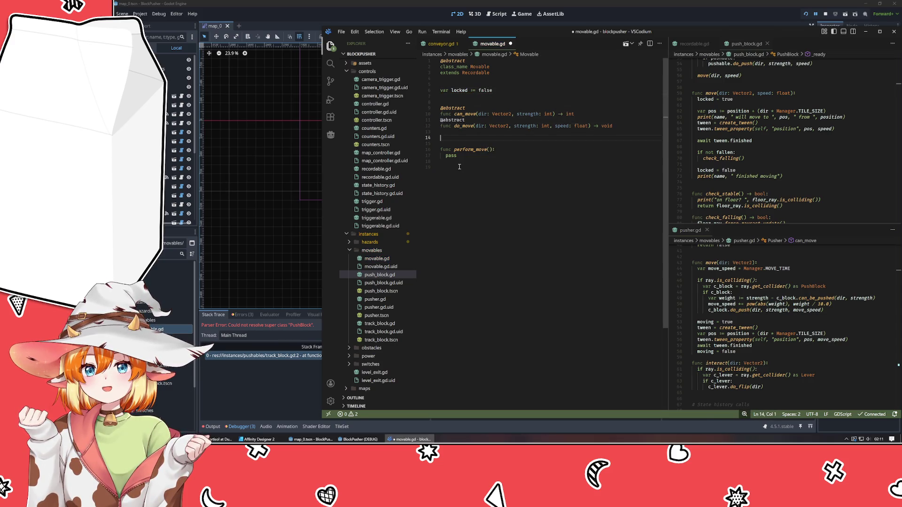
{"action": "key", "text": "Down"}
{"action": "key", "text": "End"}
{"action": "key", "text": "Return"}
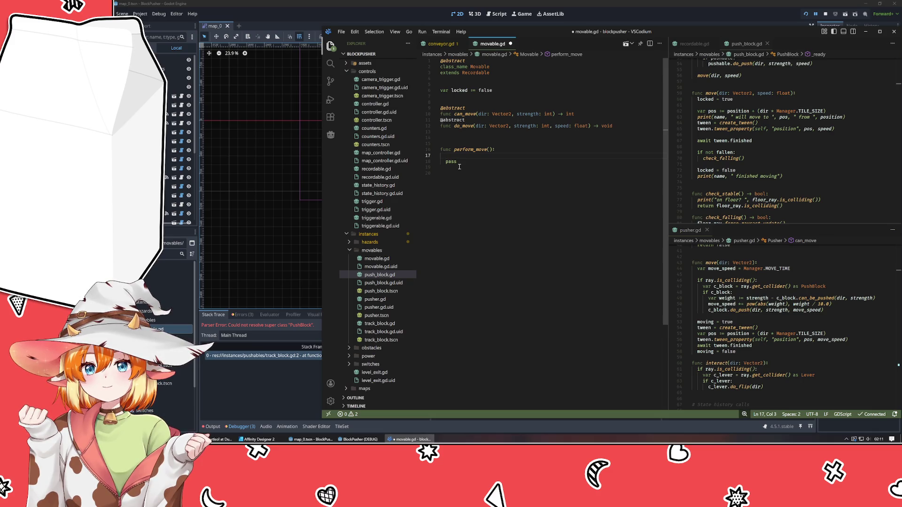
Step: Try a 'var moving := false' declaration, undo it, and start 'var tween' above locked
{"action": "key", "text": "Up"}
{"action": "key", "text": "Up"}
{"action": "key", "text": "Up"}
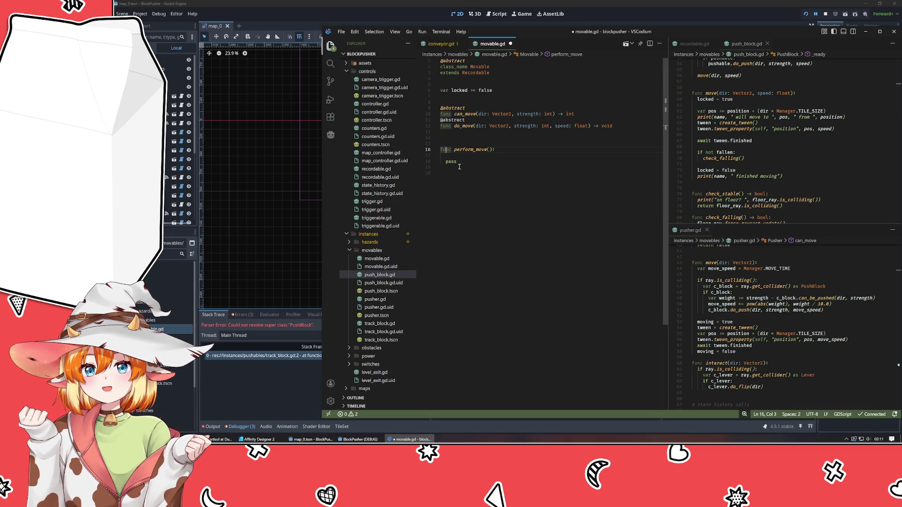
{"action": "key", "text": "Down"}
{"action": "key", "text": "Down"}
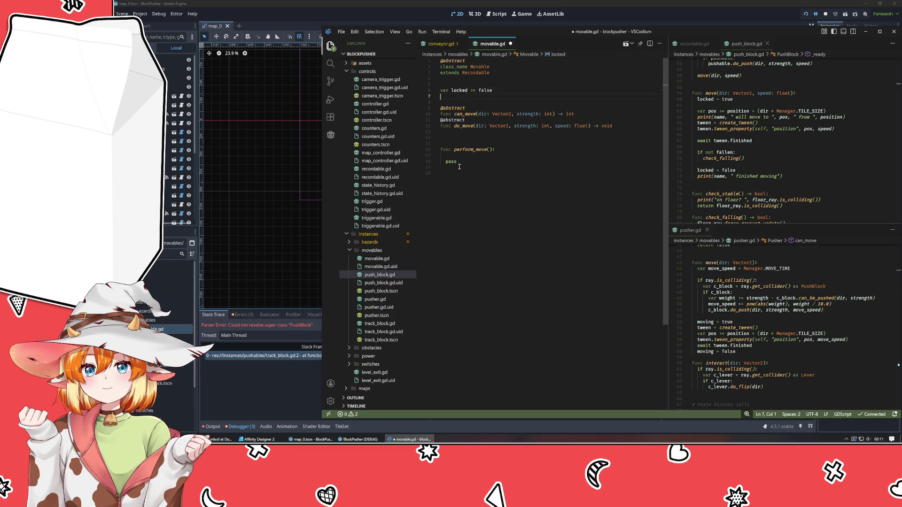
{"action": "type", "text": "ar moving = "}
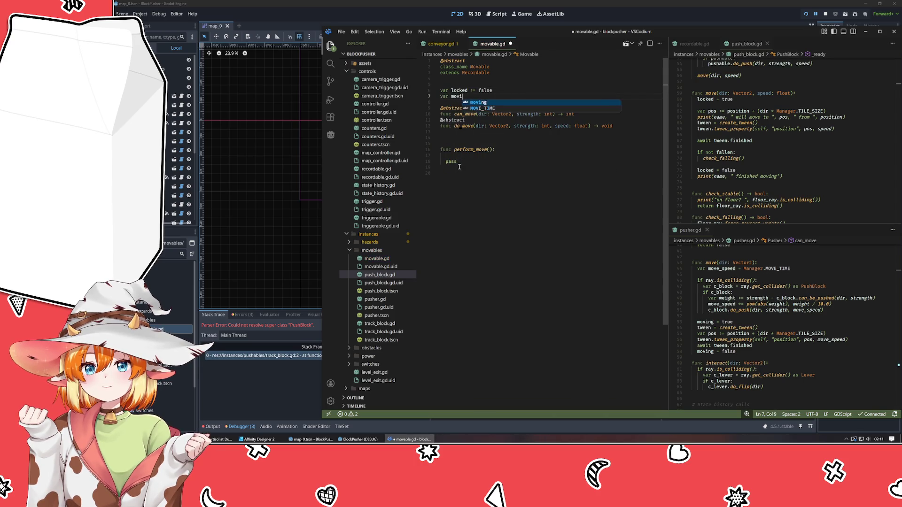
{"action": "type", "text": ": = false"}
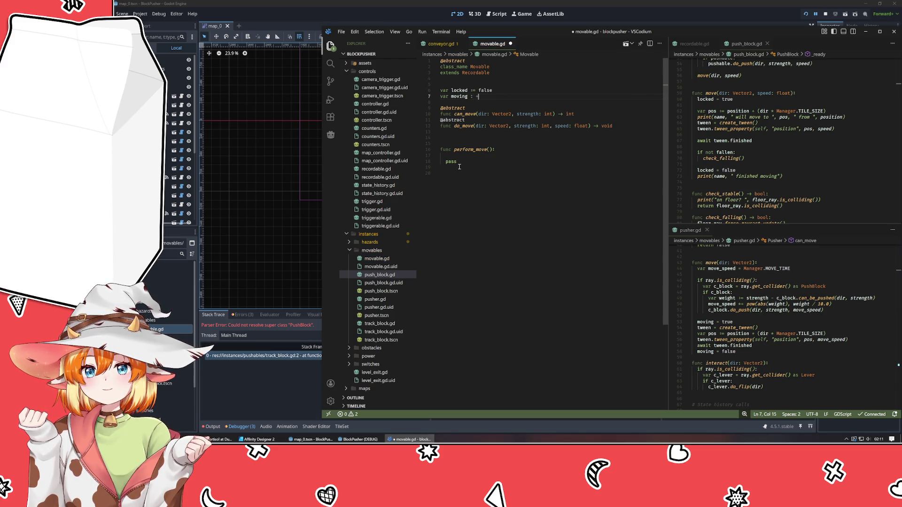
{"action": "key", "text": "Left"}
{"action": "key", "text": "Left"}
{"action": "key", "text": "BackSpace"}
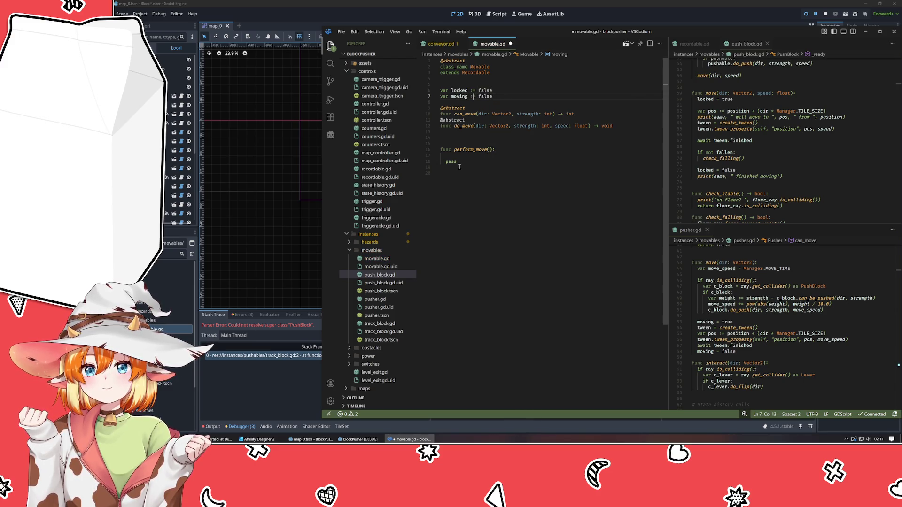
{"action": "key", "text": "End"}
{"action": "key", "text": "Return"}
{"action": "key", "text": "Up"}
{"action": "key", "text": "Up"}
{"action": "key", "text": "Up"}
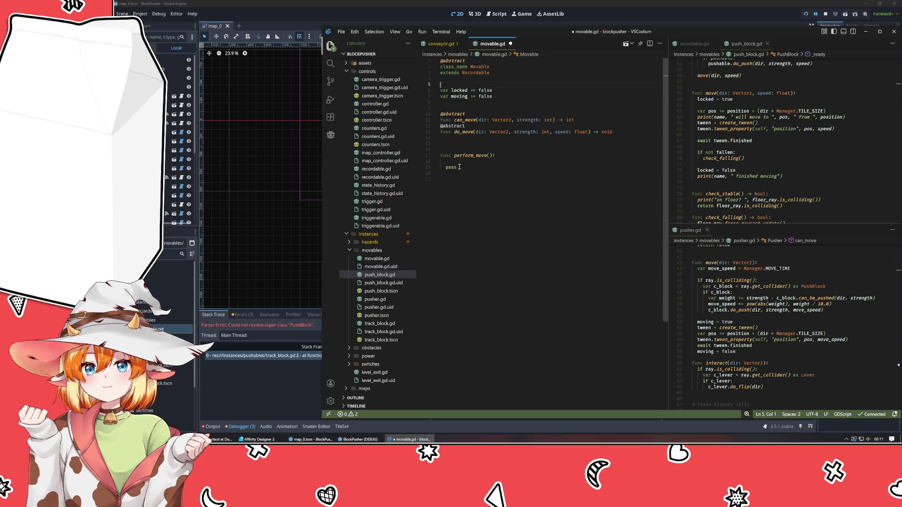
{"action": "key", "text": "Return"}
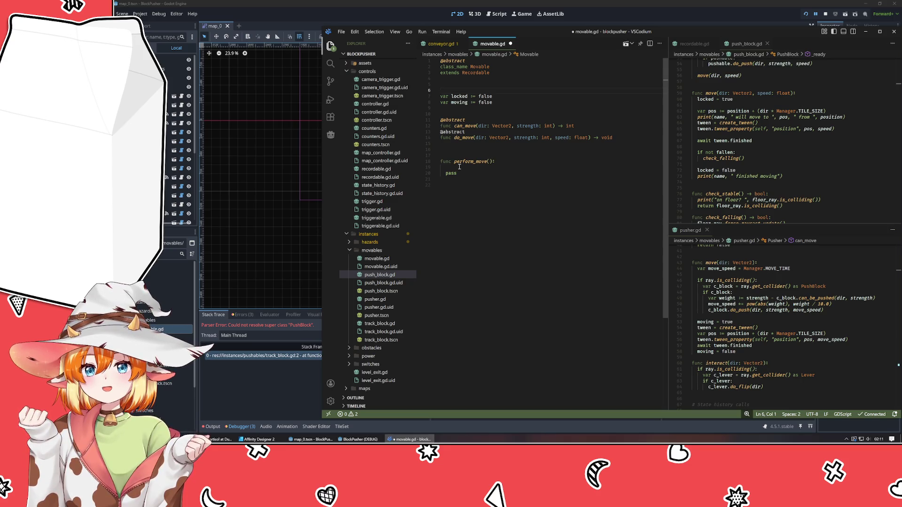
{"action": "key", "text": "ctrl+z"}
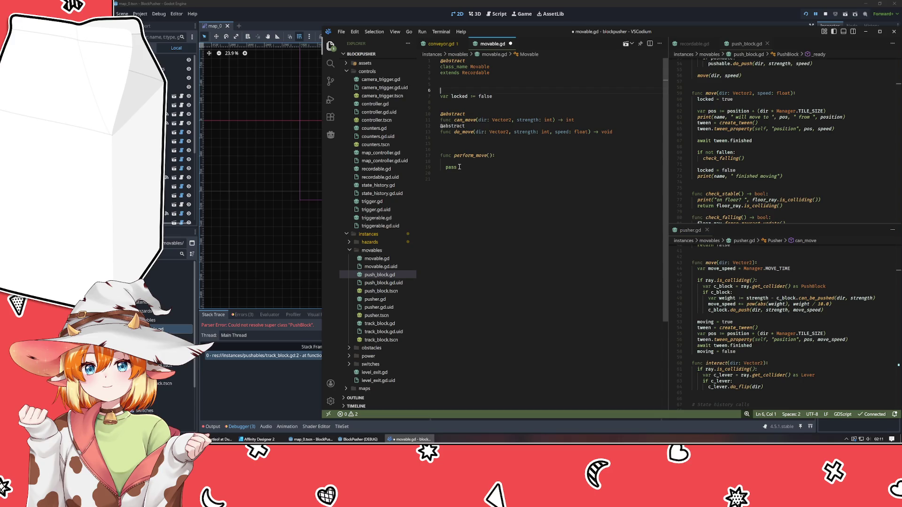
{"action": "type", "text": "var twee"}
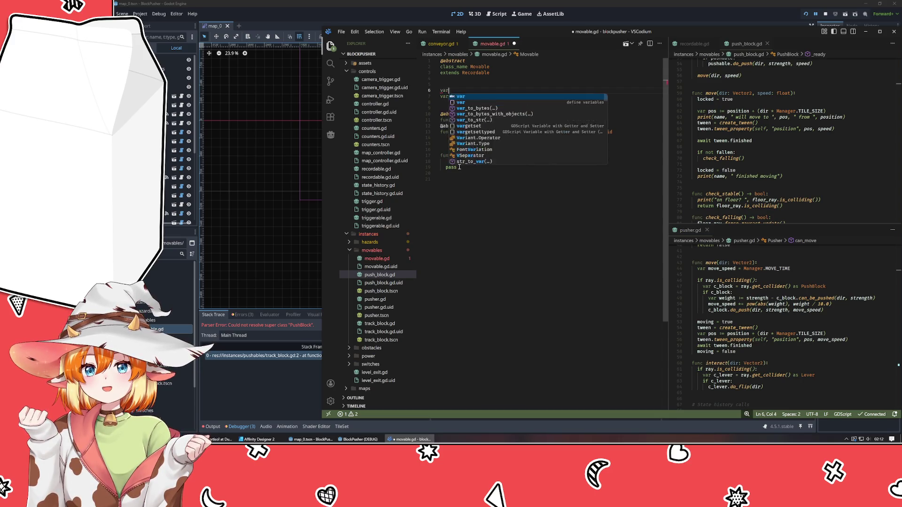
{"action": "type", "text": "n"}
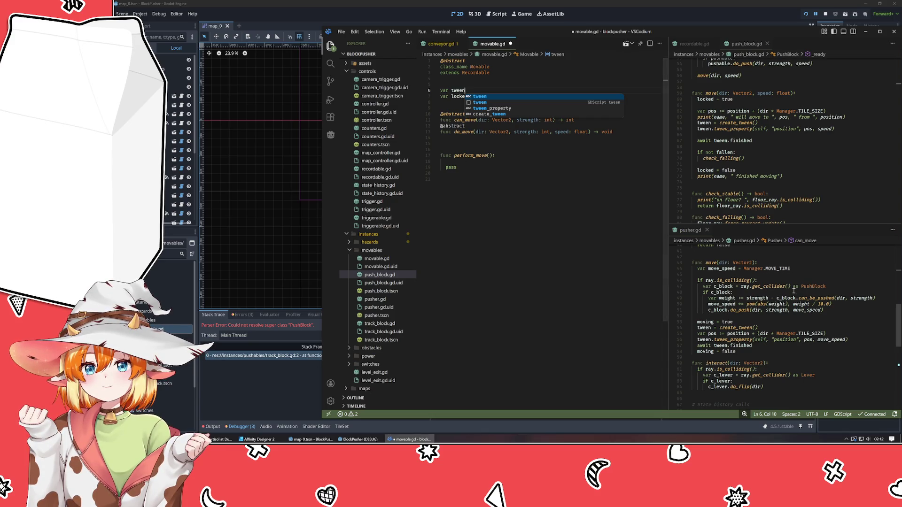
Step: Type the tween variable as 'var tween: Tween', matching pusher.gd's usage
{"action": "left_click", "coordinate": [767, 294]}
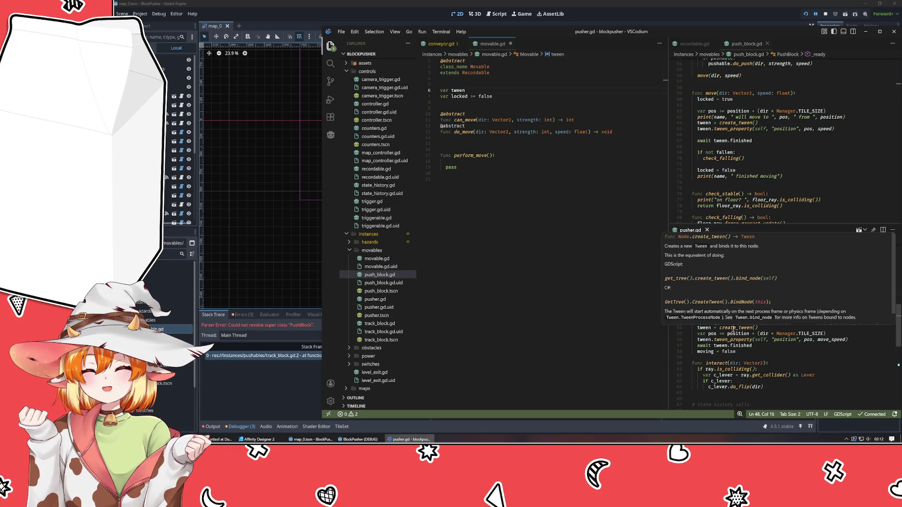
{"action": "left_click", "coordinate": [509, 90]}
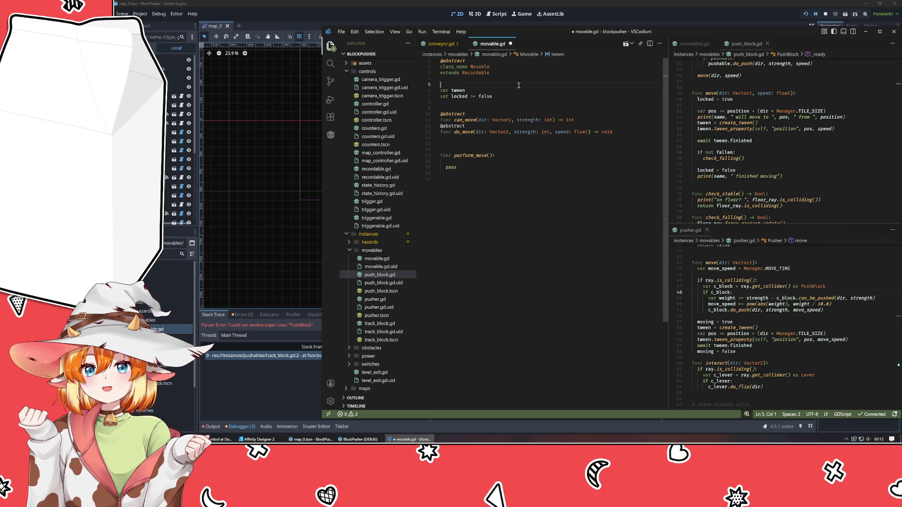
{"action": "type", "text": ": Tween"}
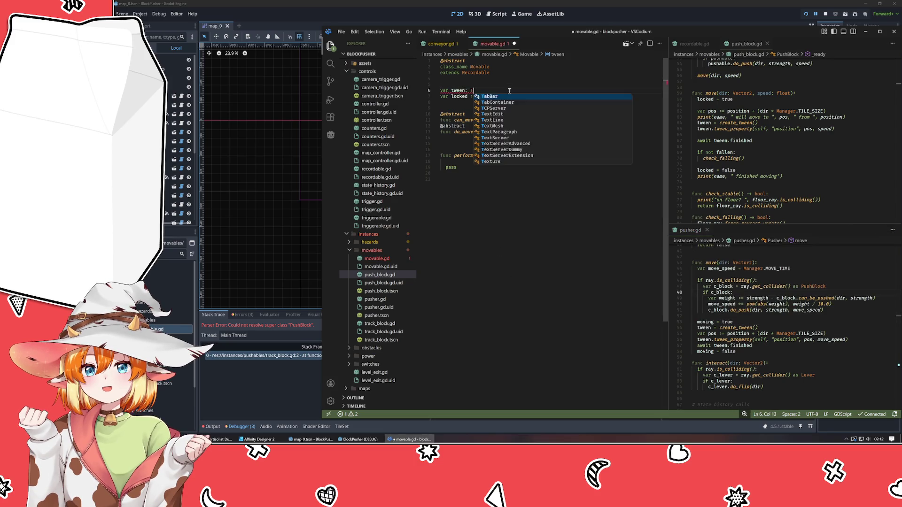
Step: Review the tween-kill lines in pusher.gd's recall_state, then return to perform_move
{"action": "key", "text": "Down"}
{"action": "key", "text": "Down"}
{"action": "key", "text": "Down"}
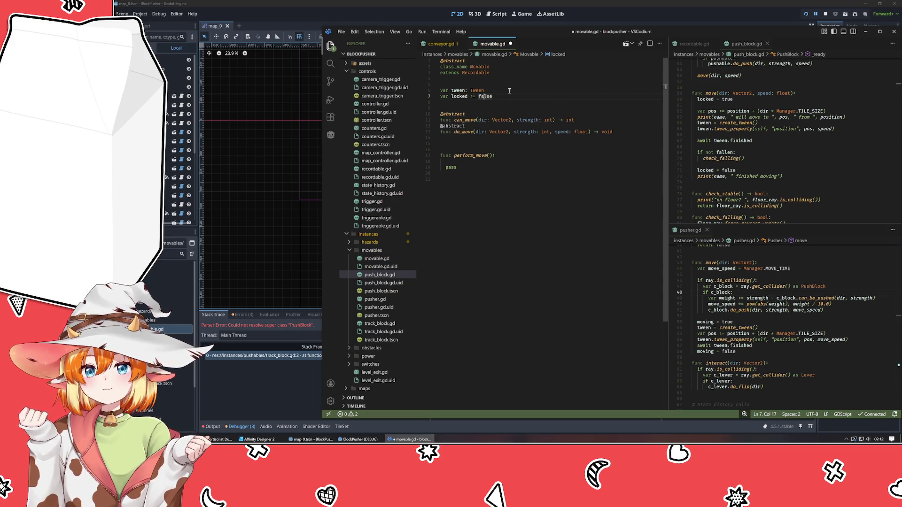
{"action": "key", "text": "Down"}
{"action": "key", "text": "Down"}
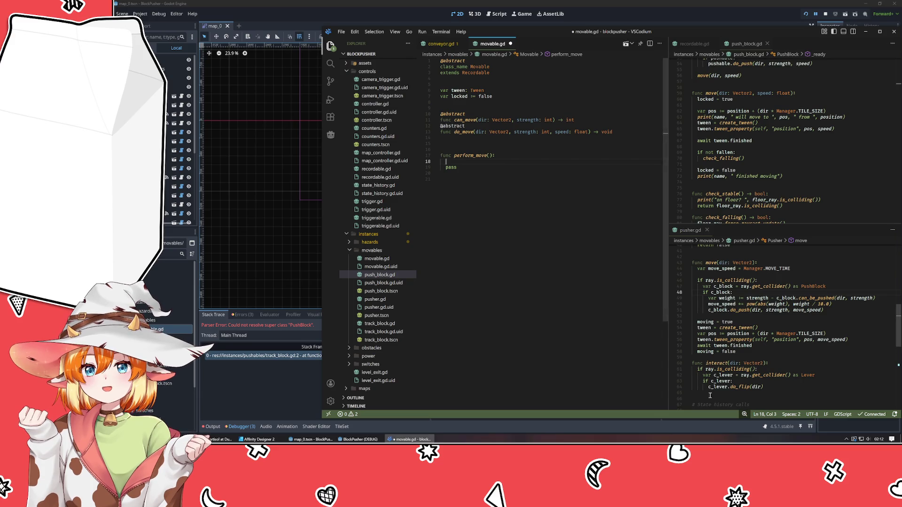
{"action": "scroll", "coordinate": [718, 365], "scroll_direction": "down", "scroll_amount": 6}
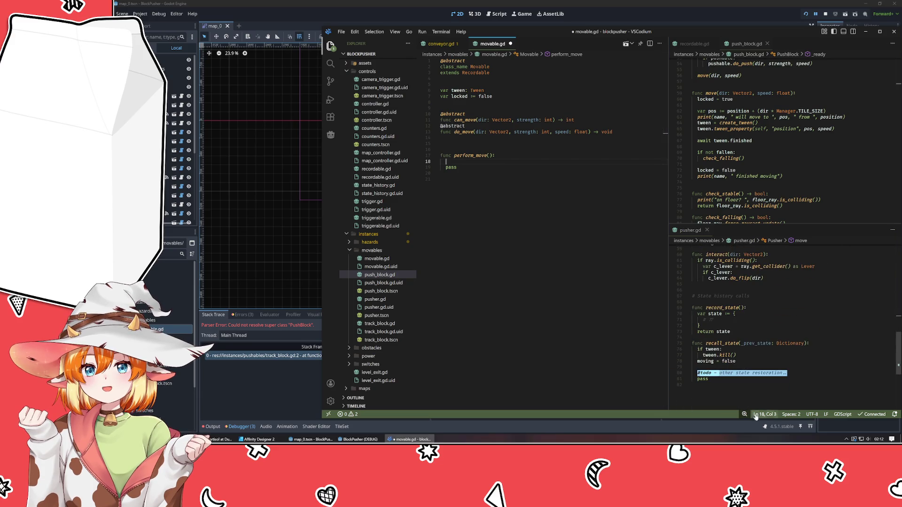
{"action": "left_click_drag", "start_coordinate": [711, 348], "coordinate": [719, 355]}
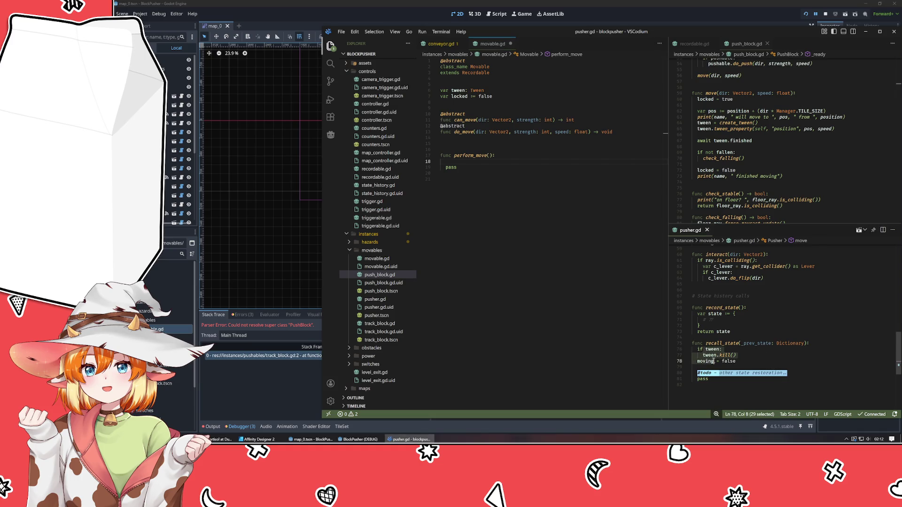
{"action": "left_click", "coordinate": [749, 351]}
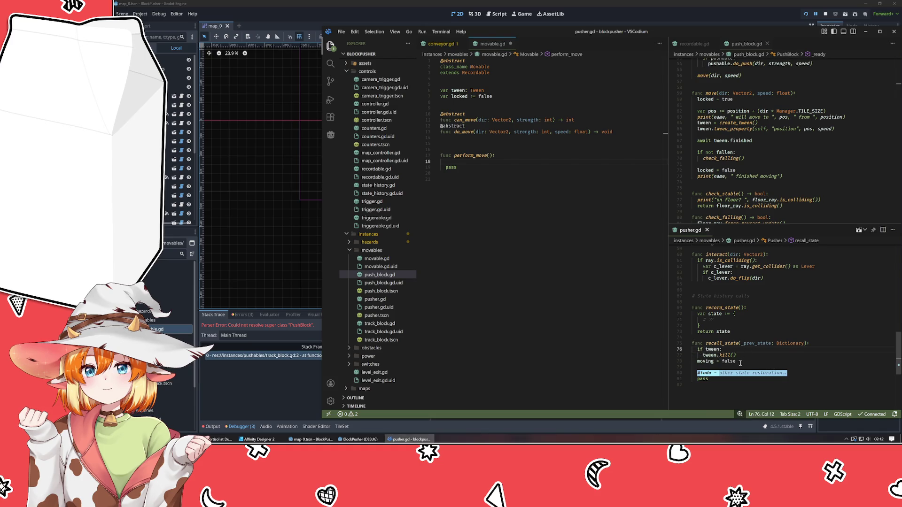
{"action": "left_click", "coordinate": [516, 246]}
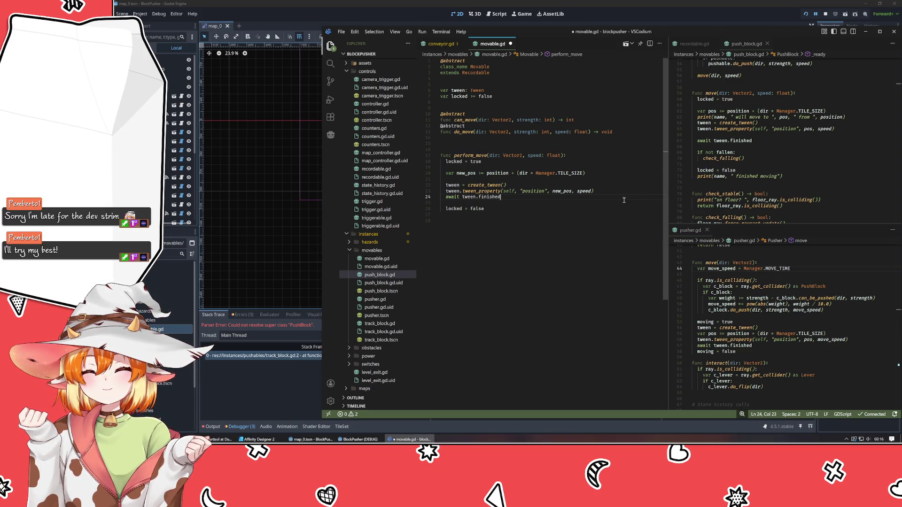
Step: Move to a new line after the tween await in perform_move
{"action": "key", "text": "Down"}
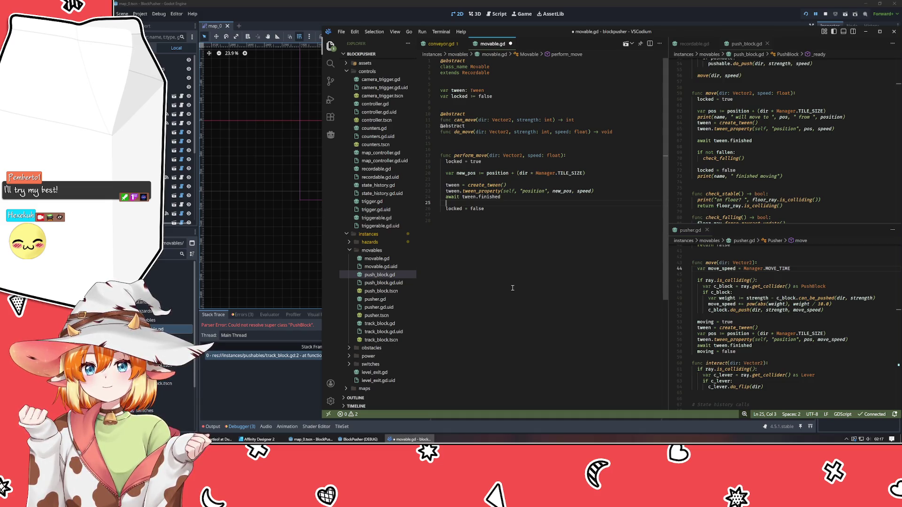
{"action": "left_click", "coordinate": [700, 322]}
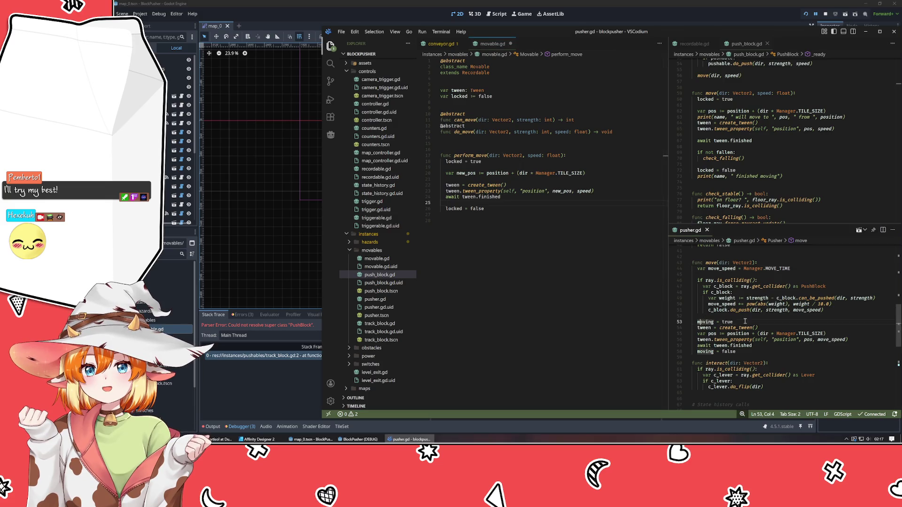
{"action": "scroll", "coordinate": [761, 321], "scroll_direction": "down", "scroll_amount": 5}
{"action": "scroll", "coordinate": [762, 321], "scroll_direction": "down", "scroll_amount": 1}
{"action": "scroll", "coordinate": [761, 322], "scroll_direction": "down", "scroll_amount": 5}
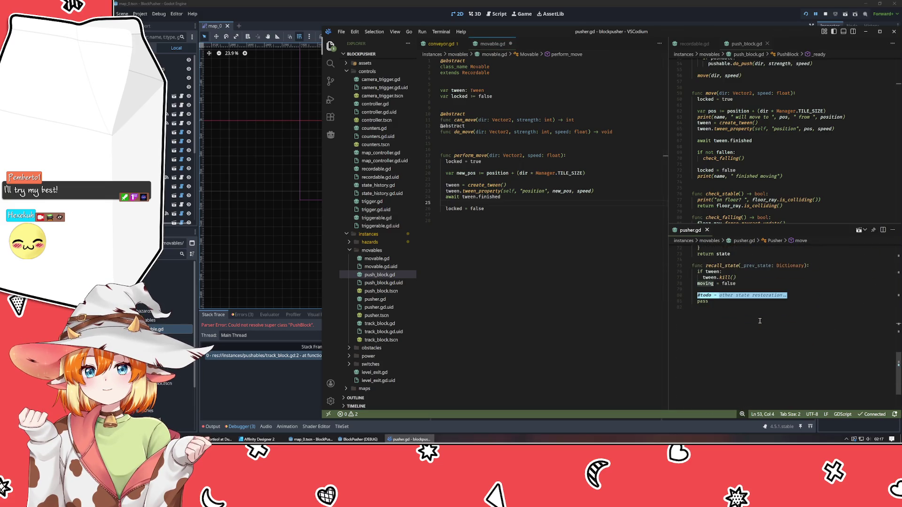
{"action": "scroll", "coordinate": [761, 322], "scroll_direction": "up", "scroll_amount": 8}
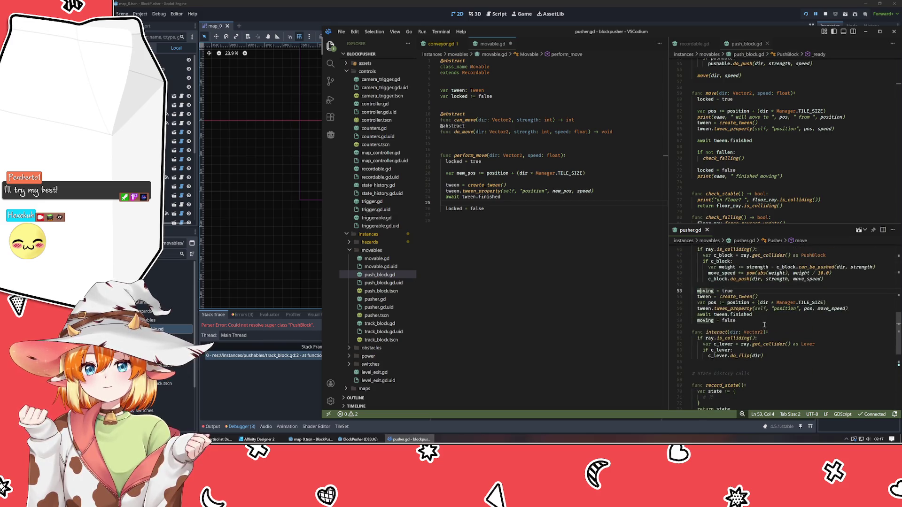
{"action": "scroll", "coordinate": [763, 324], "scroll_direction": "up", "scroll_amount": 6}
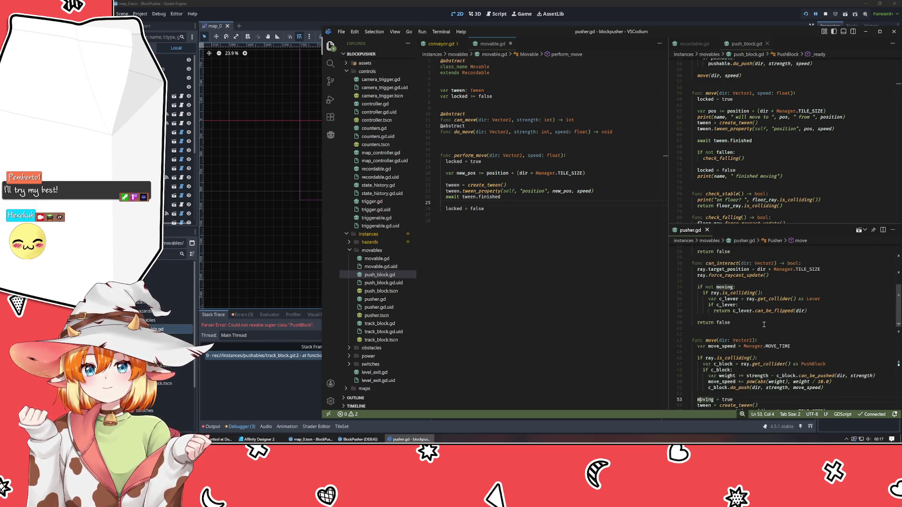
{"action": "scroll", "coordinate": [764, 324], "scroll_direction": "up", "scroll_amount": 7}
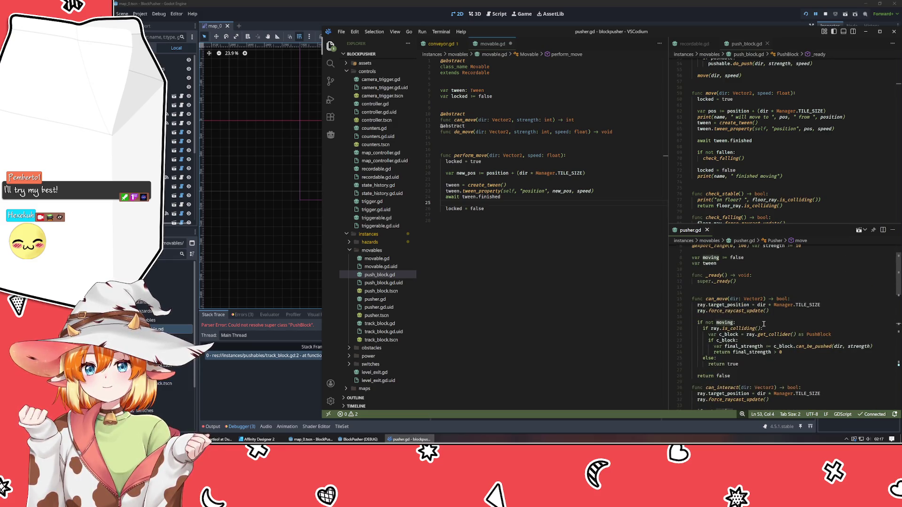
{"action": "scroll", "coordinate": [764, 325], "scroll_direction": "up", "scroll_amount": 2}
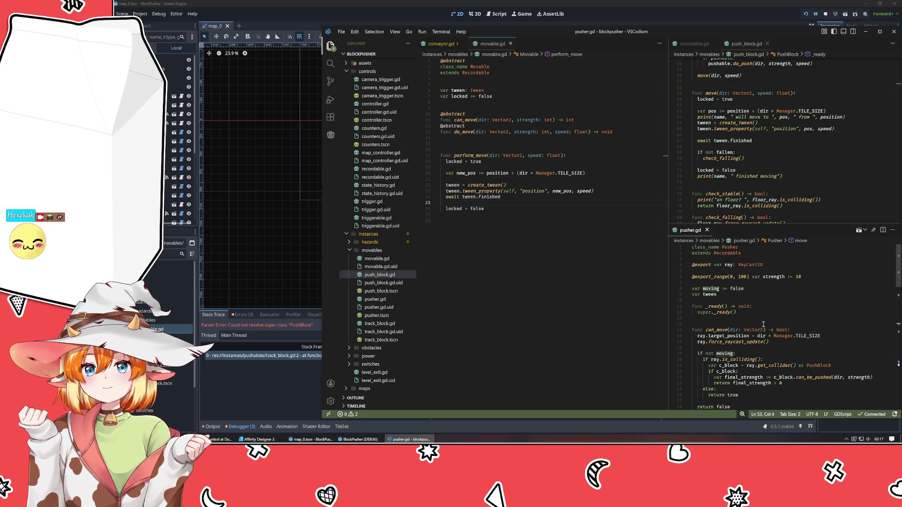
{"action": "scroll", "coordinate": [764, 324], "scroll_direction": "down", "scroll_amount": 5}
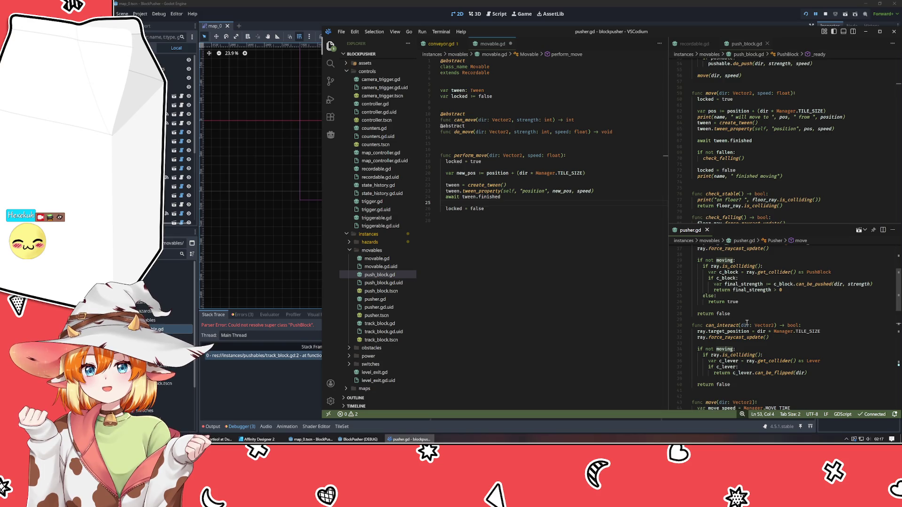
Step: Rename locked to moving in the declaration and both perform_move assignments, fixing a 'mooving' typo
{"action": "double_click", "coordinate": [458, 97]}
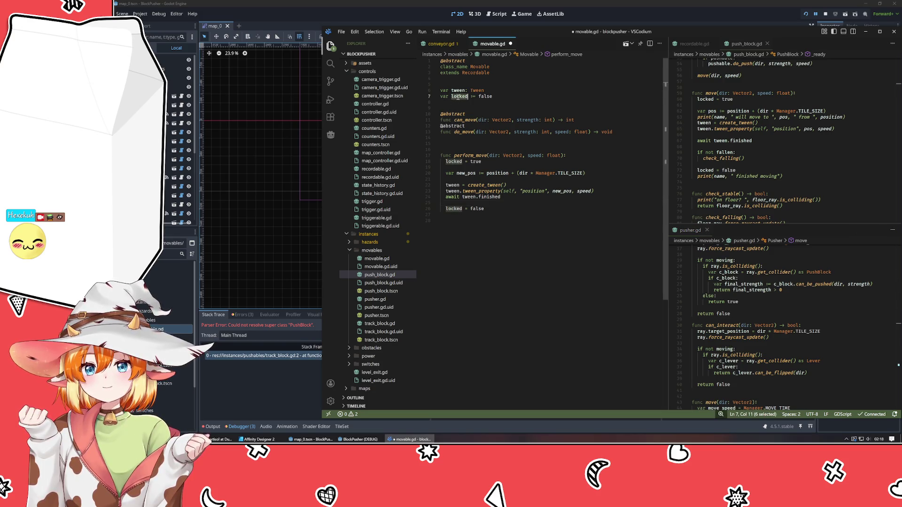
{"action": "type", "text": "moving"}
{"action": "key", "text": "Escape"}
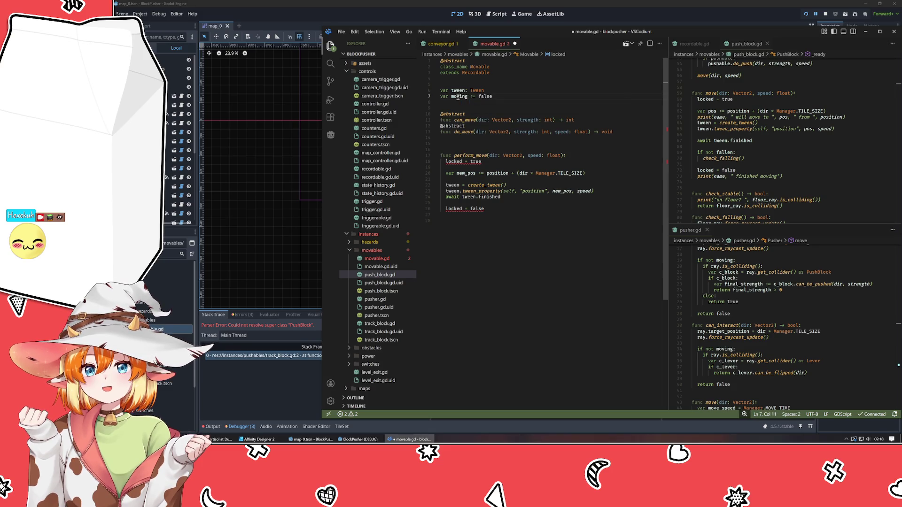
{"action": "double_click", "coordinate": [454, 162]}
{"action": "type", "text": "mo"}
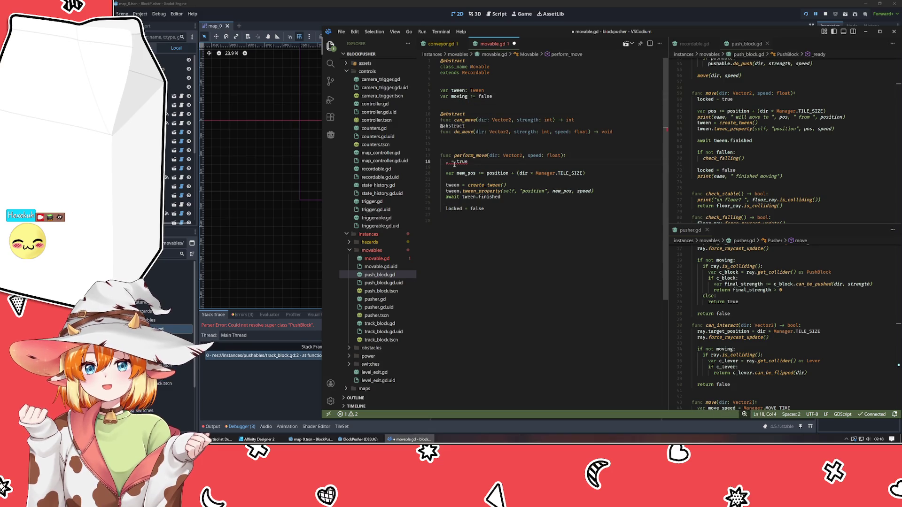
{"action": "type", "text": "oving"}
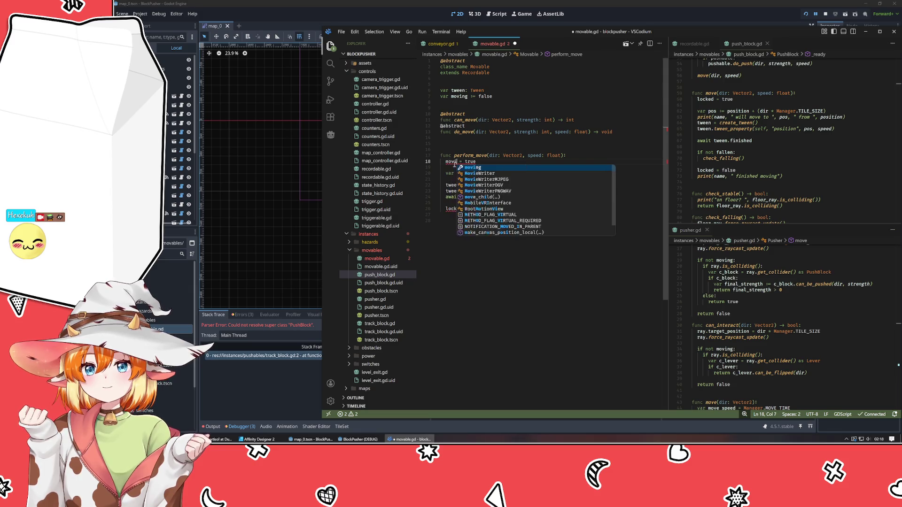
{"action": "double_click", "coordinate": [454, 208]}
{"action": "type", "text": "moving"}
{"action": "left_click", "coordinate": [465, 230]}
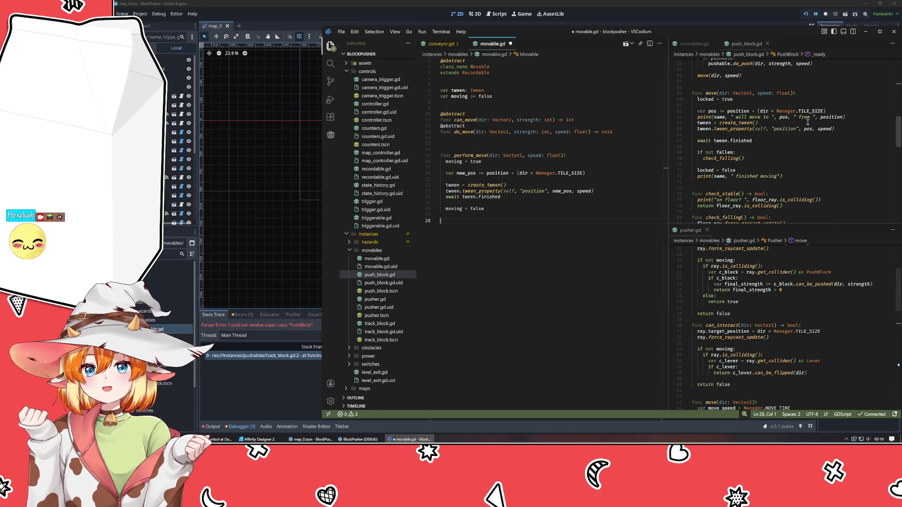
{"action": "scroll", "coordinate": [808, 122], "scroll_direction": "up", "scroll_amount": 3}
Step: Read through push_block.gd, then save movable.gd
{"action": "scroll", "coordinate": [720, 156], "scroll_direction": "up", "scroll_amount": 10}
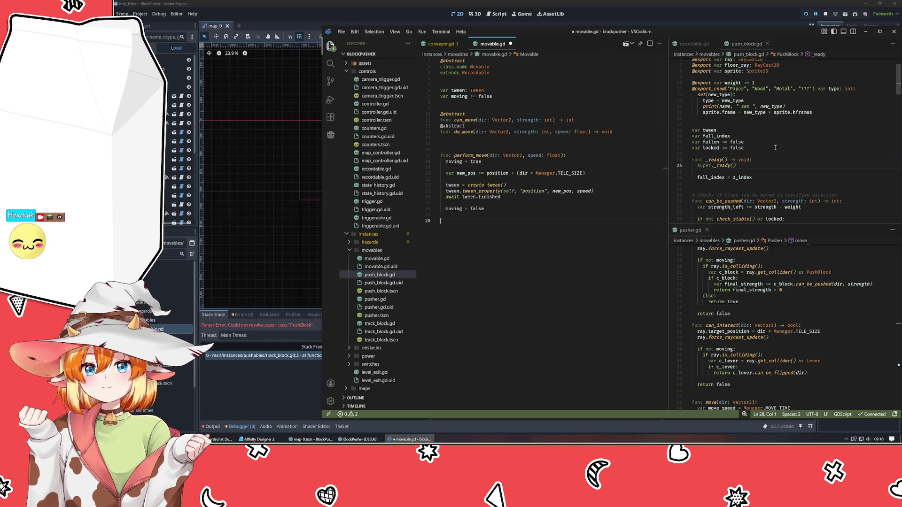
{"action": "scroll", "coordinate": [775, 147], "scroll_direction": "down", "scroll_amount": 3}
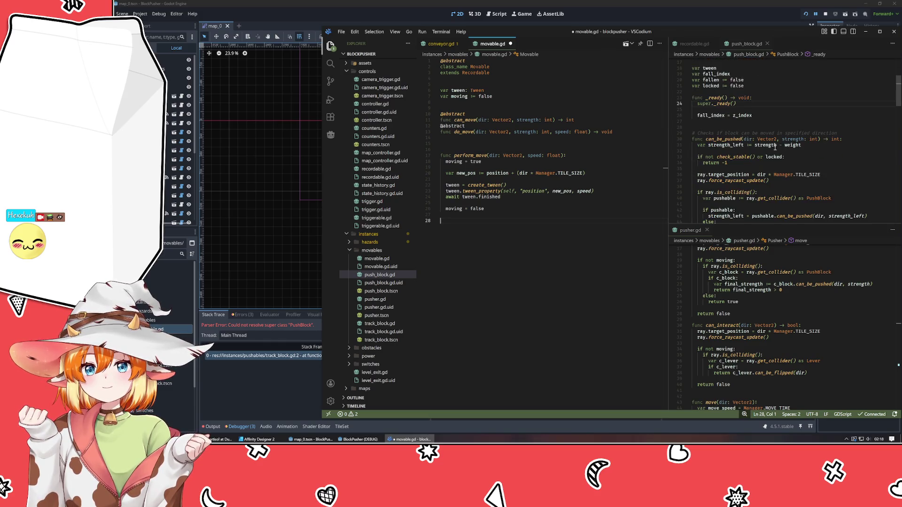
{"action": "left_click", "coordinate": [771, 168]}
{"action": "scroll", "coordinate": [771, 168], "scroll_direction": "down", "scroll_amount": 5}
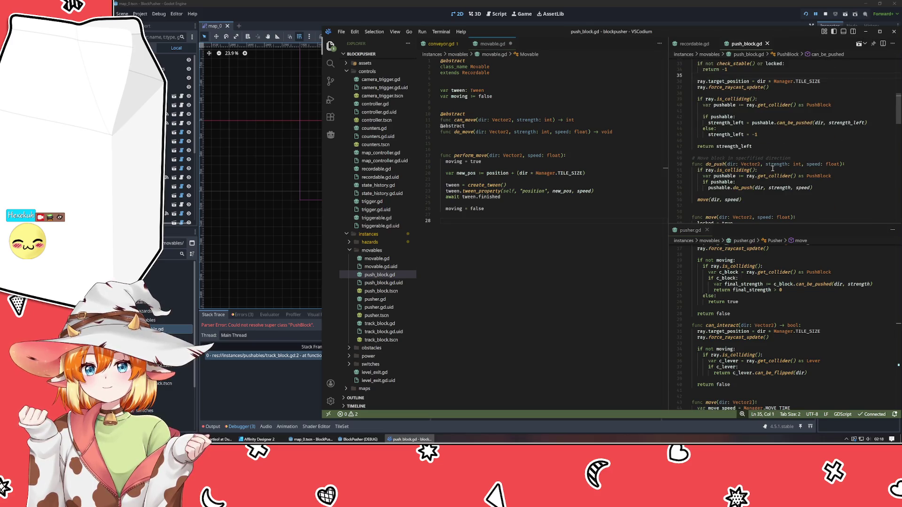
{"action": "scroll", "coordinate": [772, 169], "scroll_direction": "down", "scroll_amount": 3}
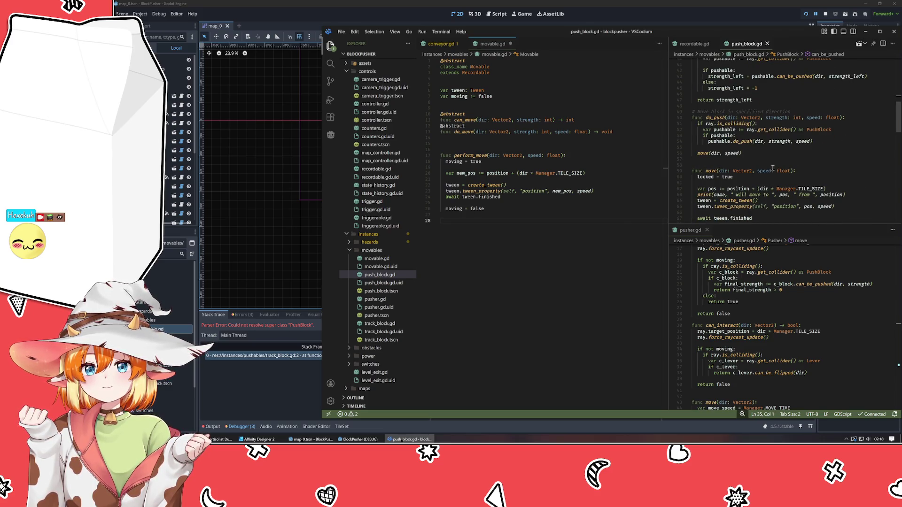
{"action": "left_click", "coordinate": [565, 298]}
{"action": "key", "text": "ctrl+s"}
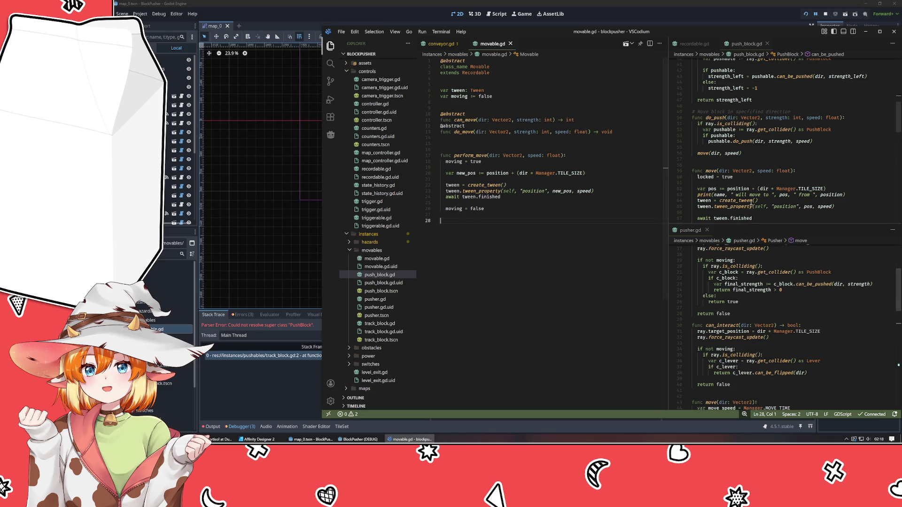
Step: Review where locked is used in push_block.gd, giving its pane more vertical space
{"action": "scroll", "coordinate": [713, 149], "scroll_direction": "down", "scroll_amount": 2}
{"action": "left_click", "coordinate": [711, 147]}
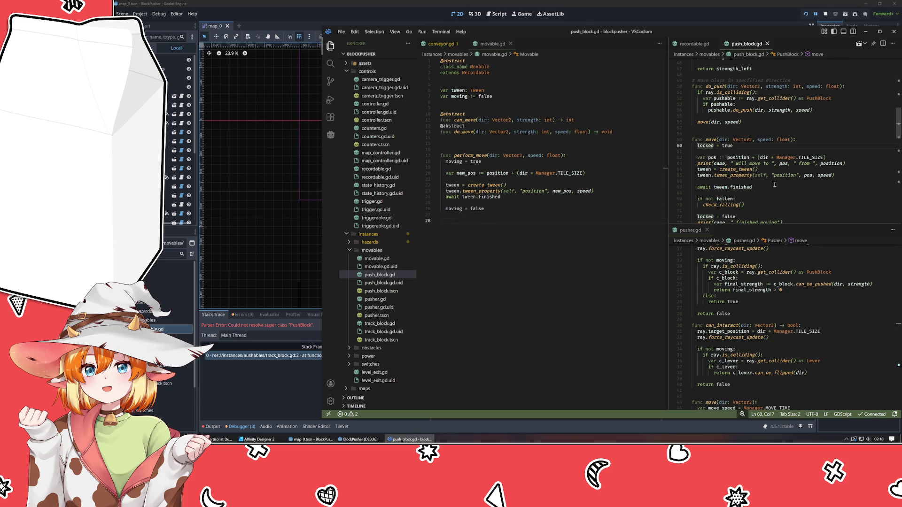
{"action": "scroll", "coordinate": [775, 184], "scroll_direction": "down", "scroll_amount": 7}
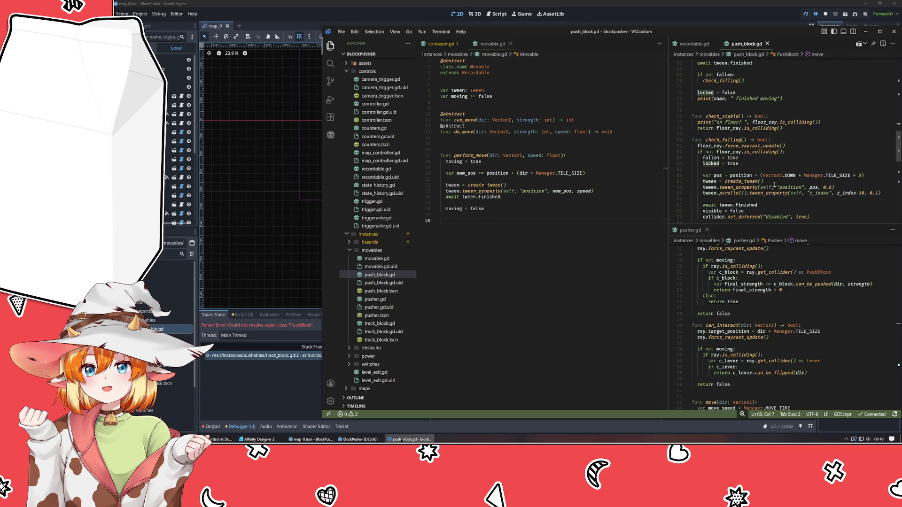
{"action": "scroll", "coordinate": [775, 185], "scroll_direction": "down", "scroll_amount": 10}
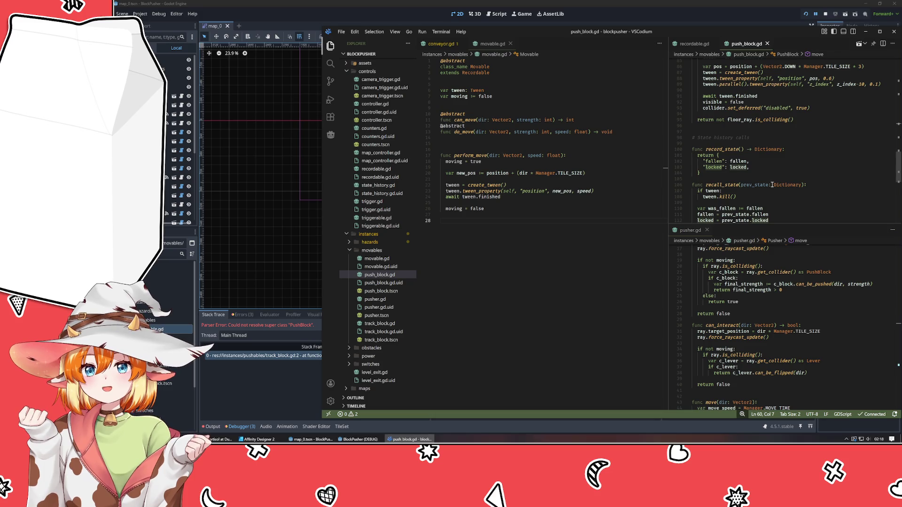
{"action": "scroll", "coordinate": [767, 185], "scroll_direction": "up", "scroll_amount": 15}
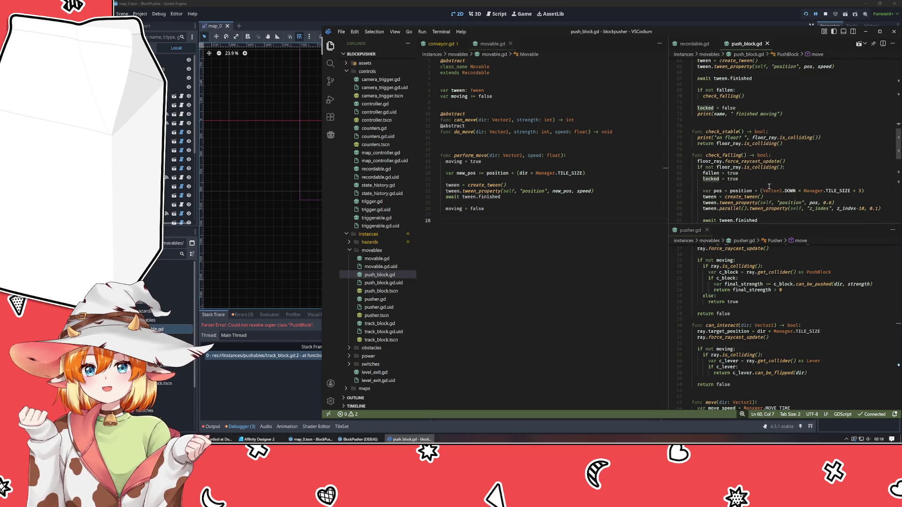
{"action": "scroll", "coordinate": [769, 187], "scroll_direction": "up", "scroll_amount": 11}
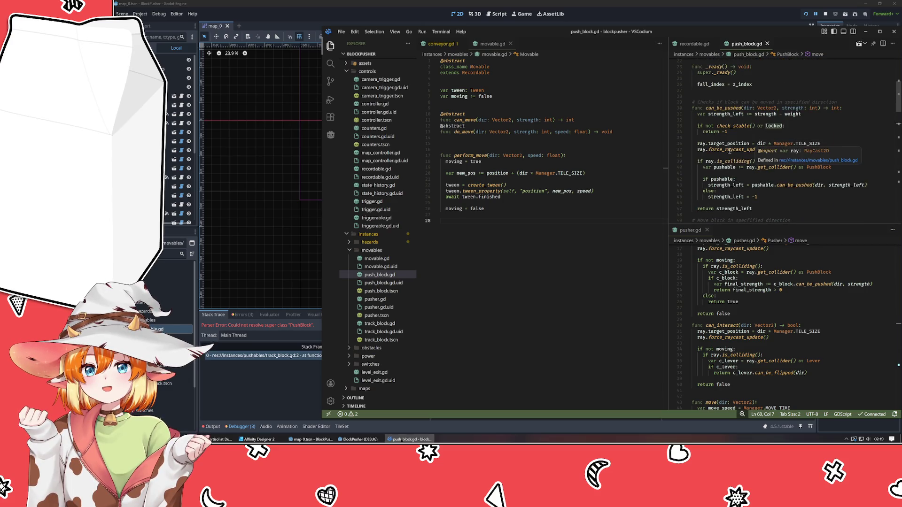
{"action": "scroll", "coordinate": [735, 161], "scroll_direction": "up", "scroll_amount": 3}
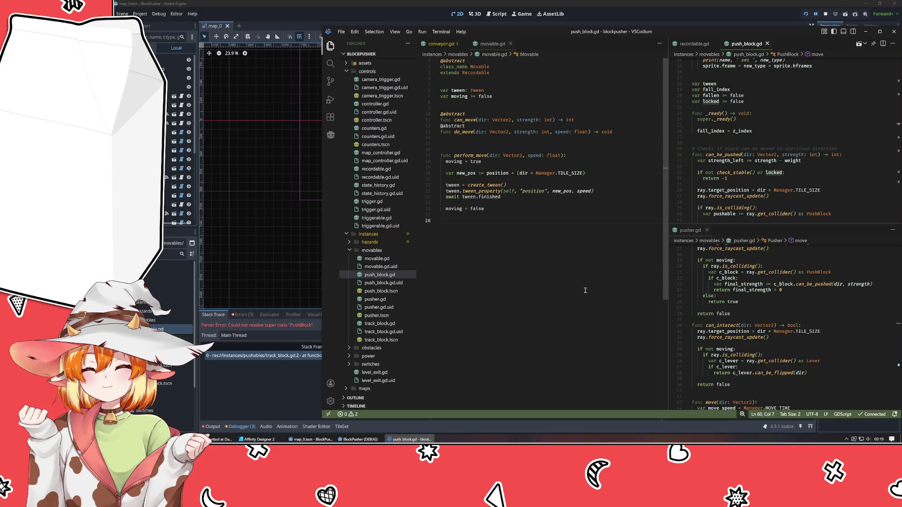
{"action": "left_click_drag", "start_coordinate": [700, 225], "coordinate": [700, 270]}
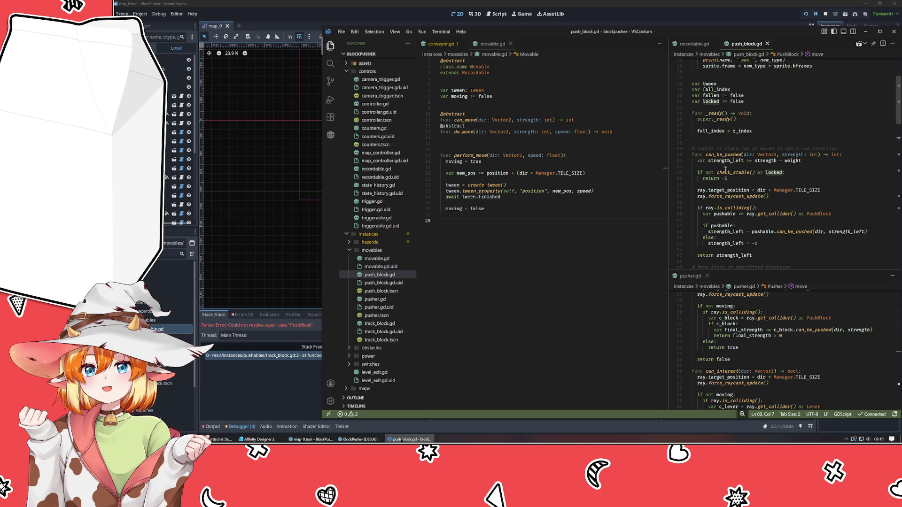
{"action": "scroll", "coordinate": [728, 234], "scroll_direction": "up", "scroll_amount": 5}
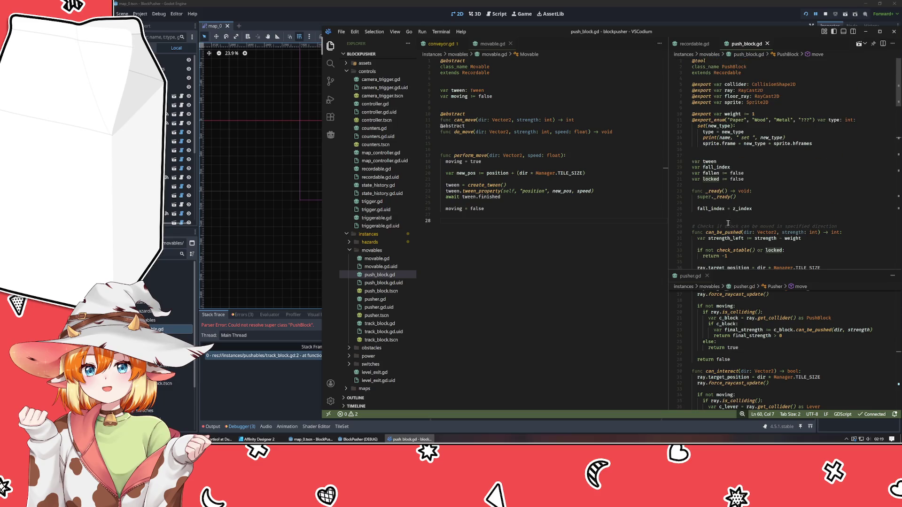
{"action": "left_click", "coordinate": [750, 220]}
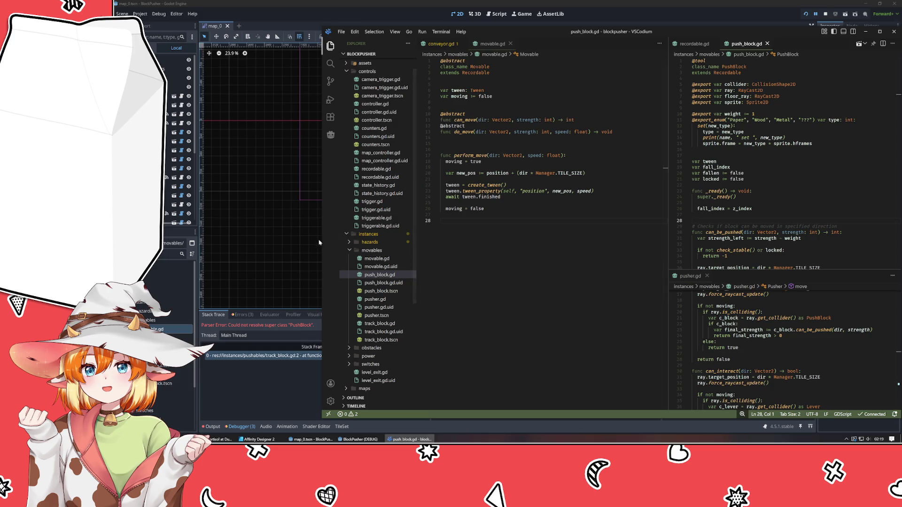
Step: Widen the code editor and the push_block.gd and pusher.gd panes
{"action": "left_click_drag", "start_coordinate": [323, 243], "coordinate": [197, 243]}
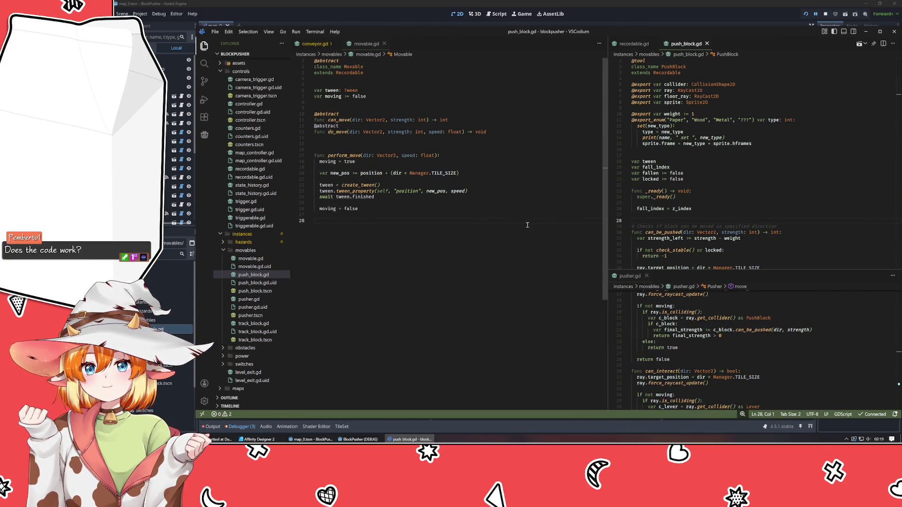
{"action": "left_click_drag", "start_coordinate": [602, 199], "coordinate": [525, 200]}
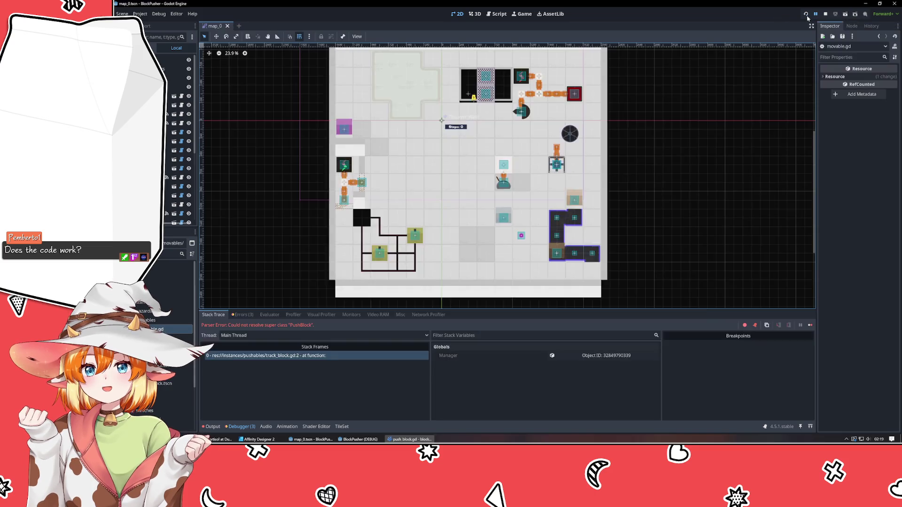
{"action": "left_click", "coordinate": [806, 14]}
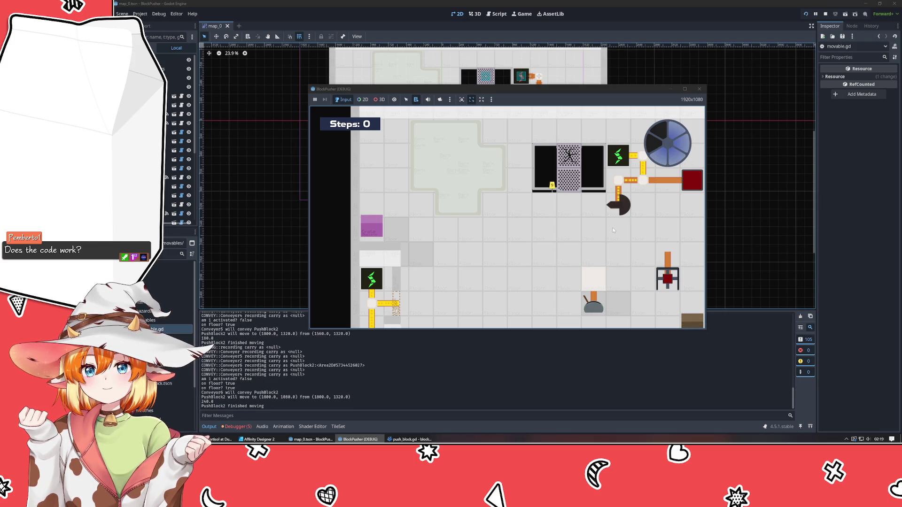
Step: Stop the game, shift the Player left in map_0, rerun the level, then return to VSCodium
{"action": "left_click", "coordinate": [699, 88]}
{"action": "left_click_drag", "start_coordinate": [527, 238], "coordinate": [510, 239]}
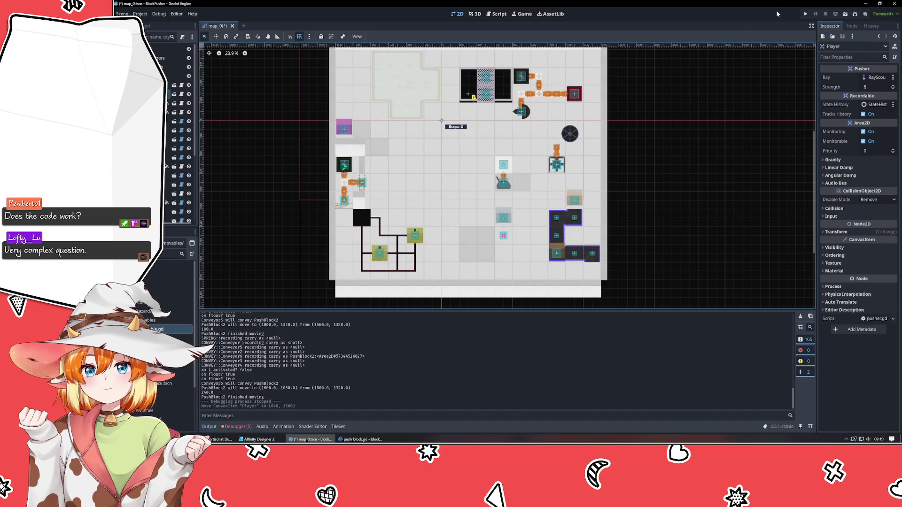
{"action": "left_click", "coordinate": [808, 14]}
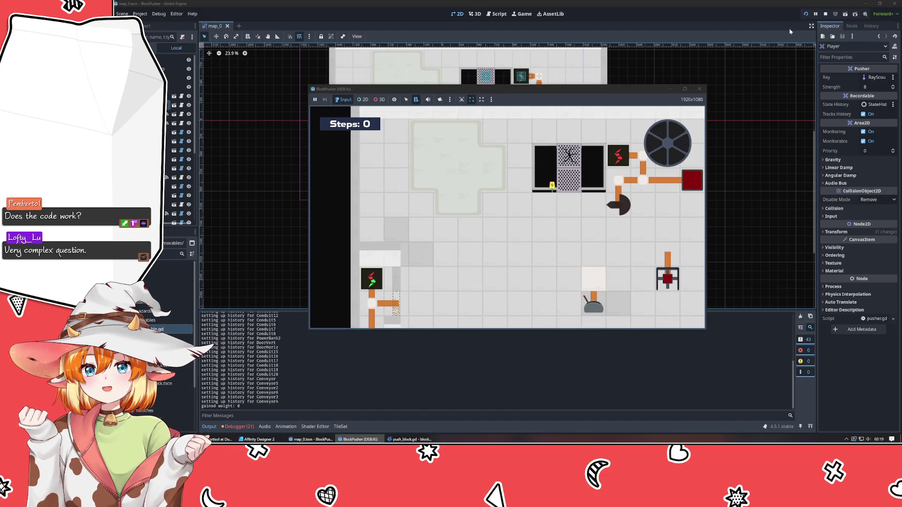
{"action": "left_click", "coordinate": [699, 88]}
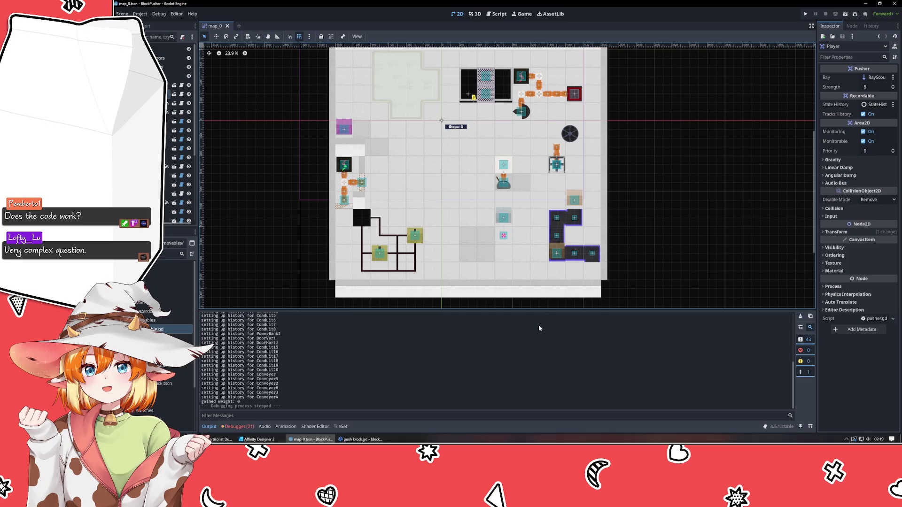
{"action": "key", "text": "alt+Tab"}
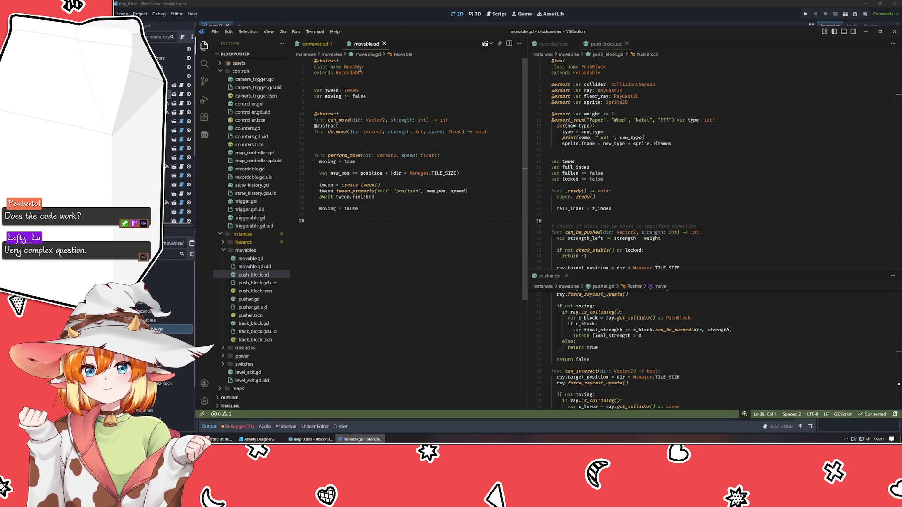
Step: Show movable.gd in VSCodium, then return to Godot and select the TileLayer_Floors layer
{"action": "left_click", "coordinate": [367, 44]}
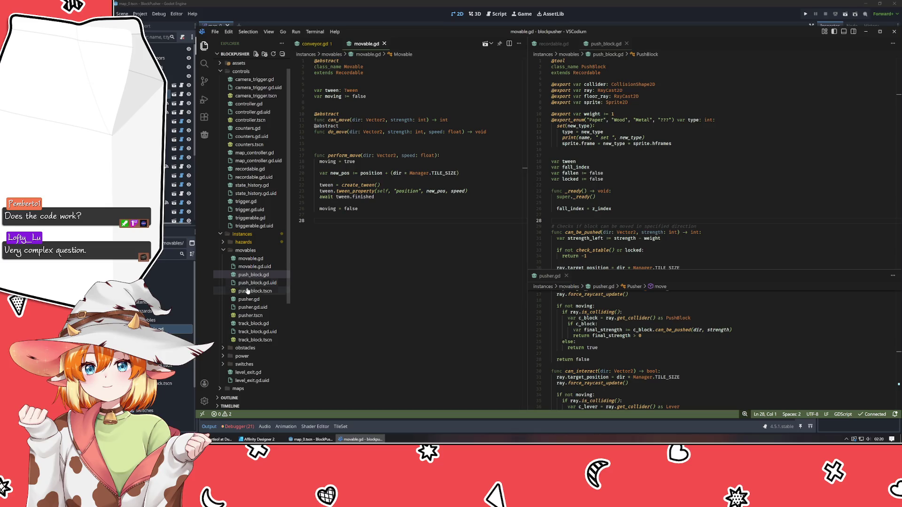
{"action": "scroll", "coordinate": [246, 292], "scroll_direction": "up", "scroll_amount": 1}
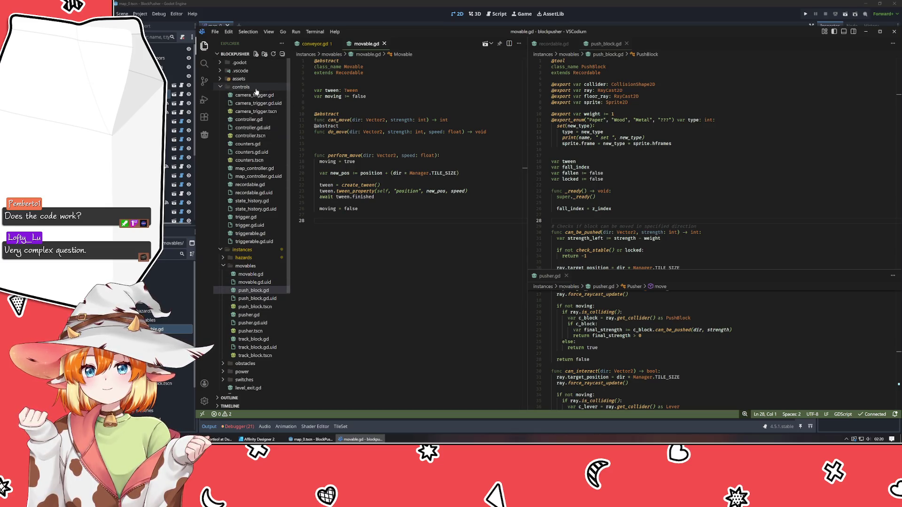
{"action": "left_click", "coordinate": [352, 3]}
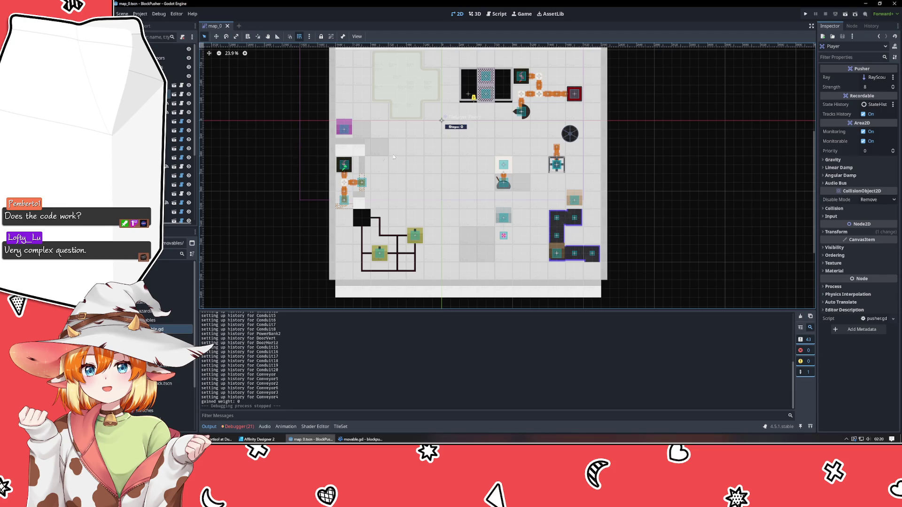
{"action": "left_click", "coordinate": [442, 120]}
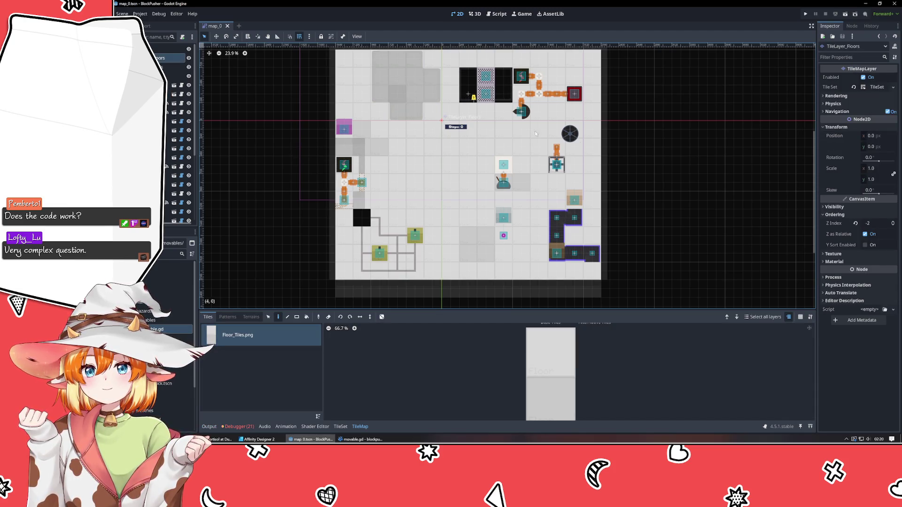
Step: Run the level, move the Player up-left in map_0, rerun it, and close back to the 2D view
{"action": "left_click", "coordinate": [877, 37]}
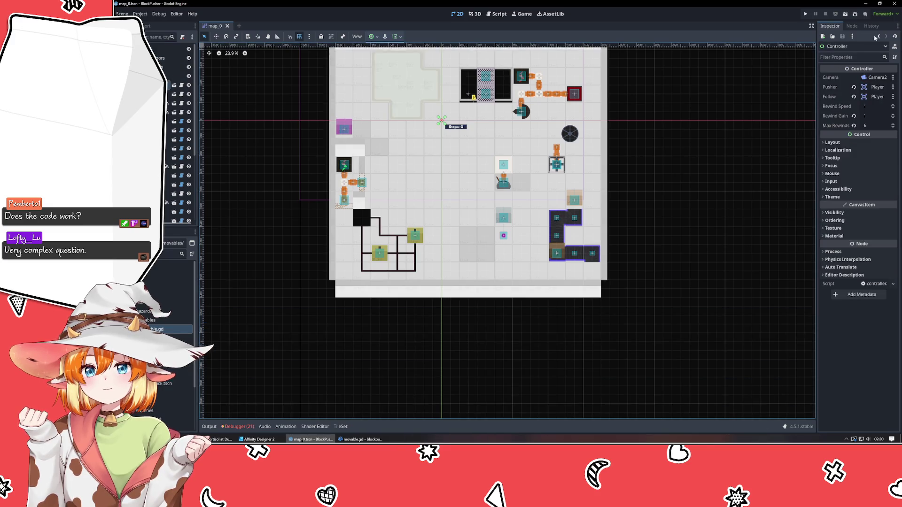
{"action": "left_click", "coordinate": [805, 14]}
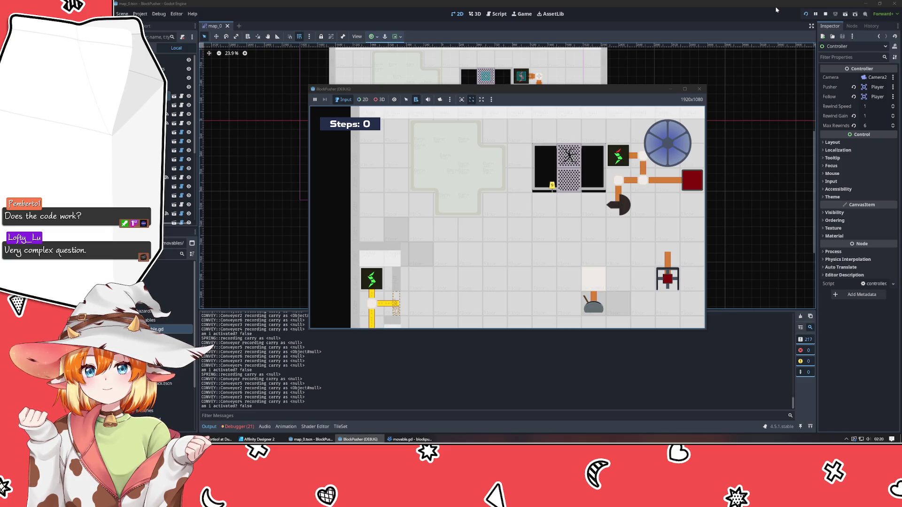
{"action": "left_click", "coordinate": [699, 89]}
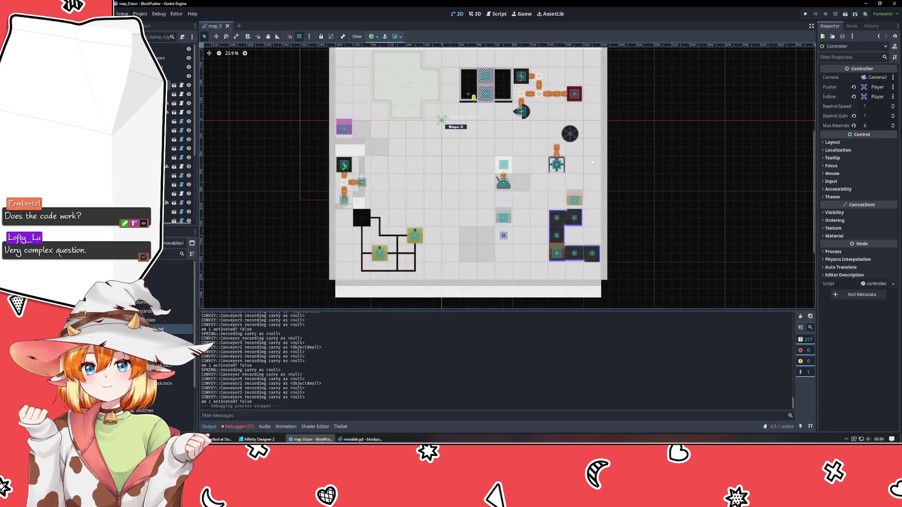
{"action": "mouse_move", "coordinate": [505, 240]}
{"action": "left_mouse_down"}
{"action": "mouse_move", "coordinate": [449, 161]}
{"action": "mouse_move", "coordinate": [452, 151]}
{"action": "left_mouse_up"}
{"action": "left_click", "coordinate": [805, 14]}
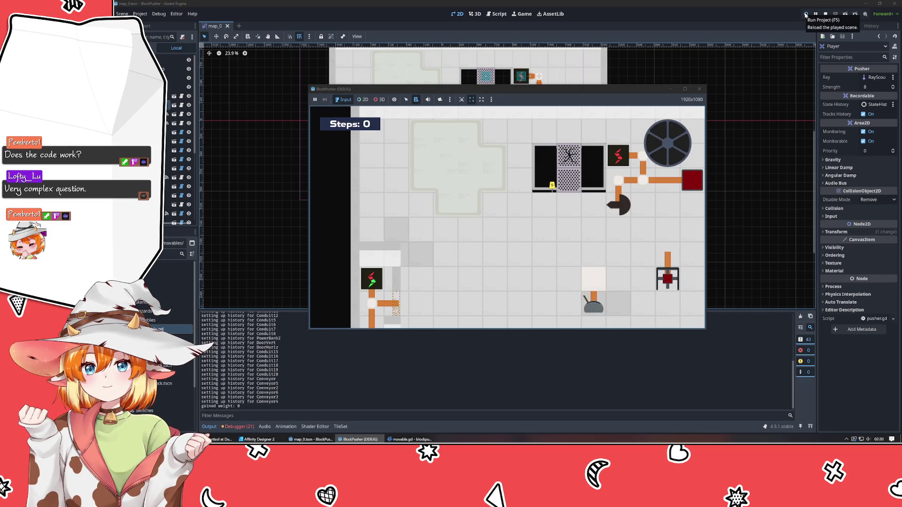
{"action": "mouse_move", "coordinate": [501, 94]}
{"action": "left_mouse_down"}
{"action": "mouse_move", "coordinate": [504, 244]}
{"action": "mouse_move", "coordinate": [535, 212]}
{"action": "mouse_move", "coordinate": [454, 79]}
{"action": "mouse_move", "coordinate": [492, 312]}
{"action": "mouse_move", "coordinate": [454, 84]}
{"action": "mouse_move", "coordinate": [575, 380]}
{"action": "mouse_move", "coordinate": [561, 380]}
{"action": "mouse_move", "coordinate": [495, 89]}
{"action": "mouse_move", "coordinate": [560, 279]}
{"action": "mouse_move", "coordinate": [497, 77]}
{"action": "mouse_move", "coordinate": [506, 78]}
{"action": "left_mouse_up"}
{"action": "left_click", "coordinate": [702, 77]}
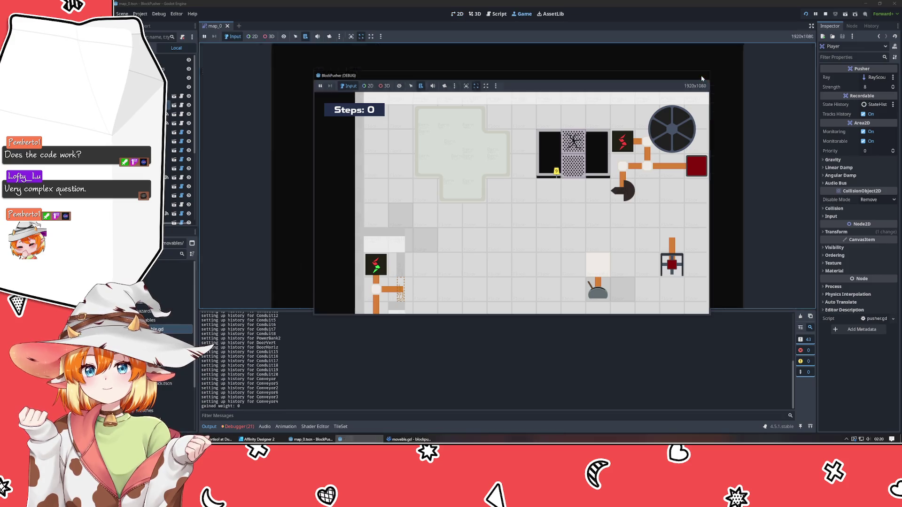
{"action": "left_click", "coordinate": [457, 14]}
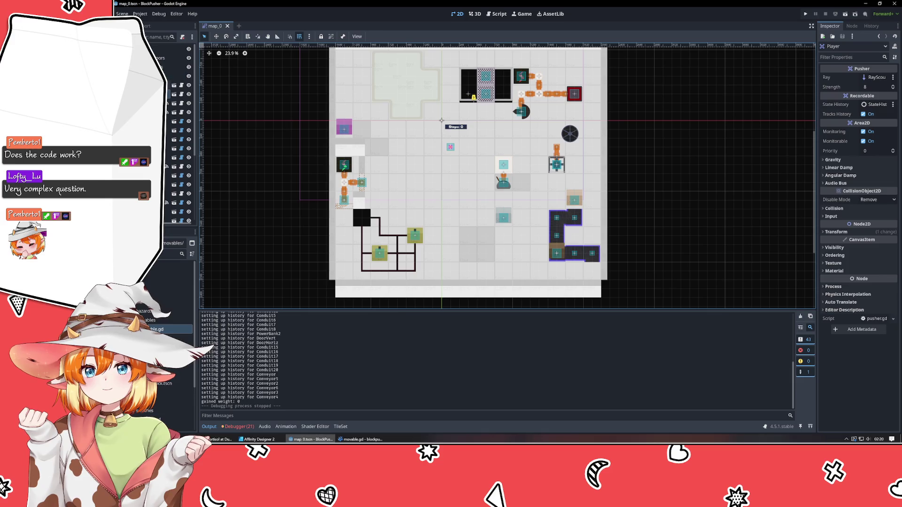
Step: Assign Player as the Controller's Follow and Pusher targets and save map_0
{"action": "left_click", "coordinate": [442, 121]}
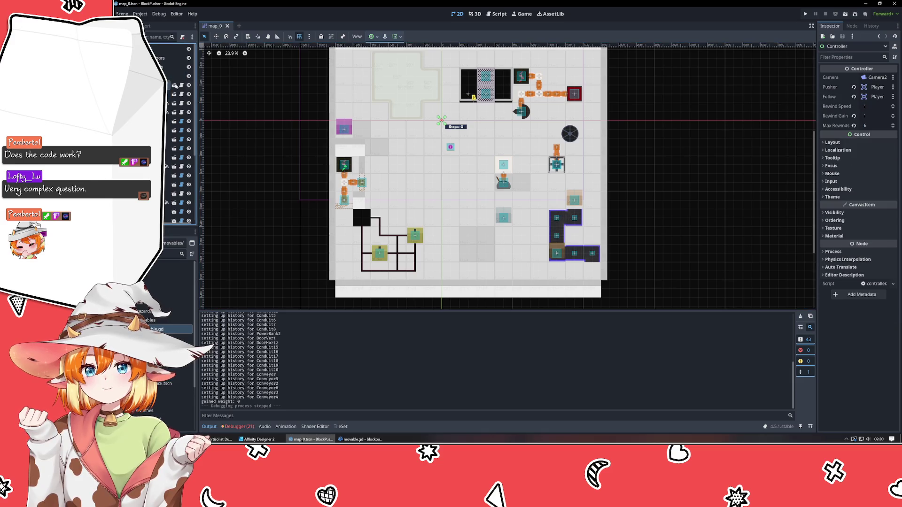
{"action": "left_click", "coordinate": [854, 96]}
{"action": "left_click", "coordinate": [873, 96]}
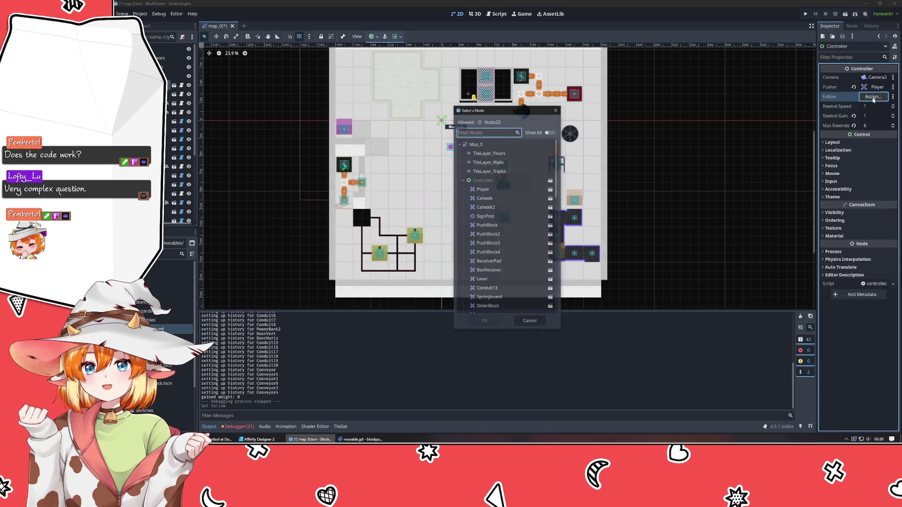
{"action": "double_click", "coordinate": [482, 189]}
{"action": "left_click", "coordinate": [853, 86]}
{"action": "left_click", "coordinate": [873, 87]}
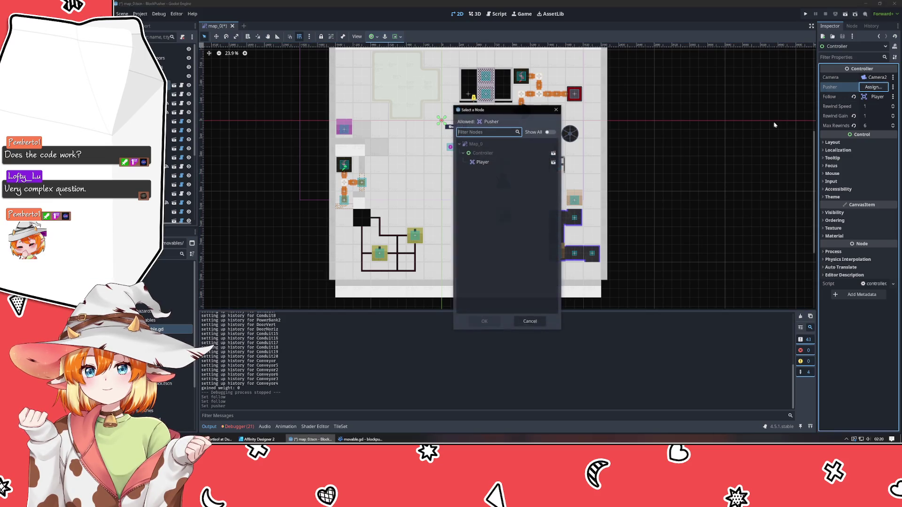
{"action": "double_click", "coordinate": [498, 165]}
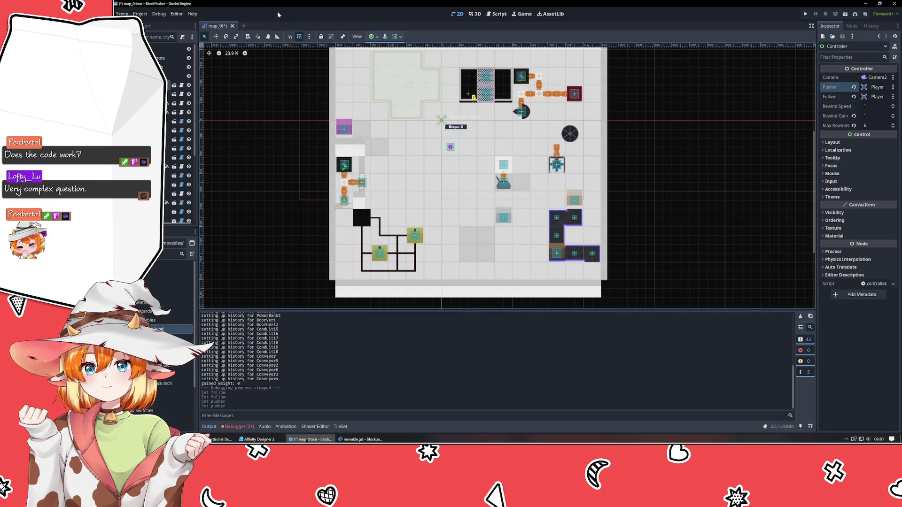
{"action": "key", "text": "ctrl+s"}
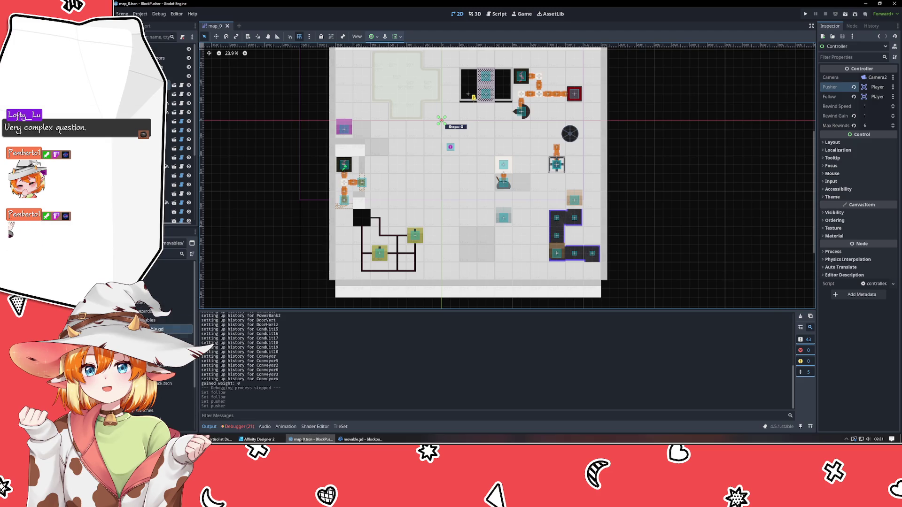
Step: Open controller.gd and the controller scene to inspect its nodes, then run map_0 again
{"action": "left_click", "coordinate": [176, 292]}
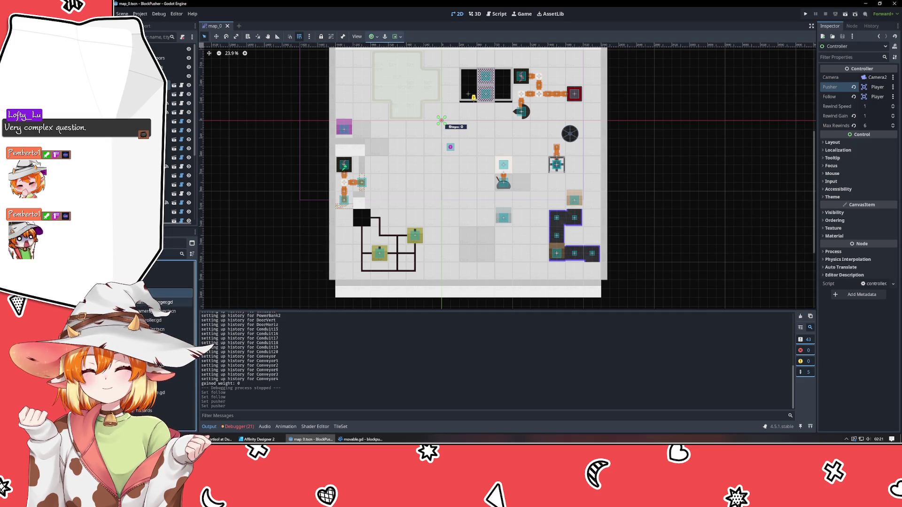
{"action": "double_click", "coordinate": [176, 320]}
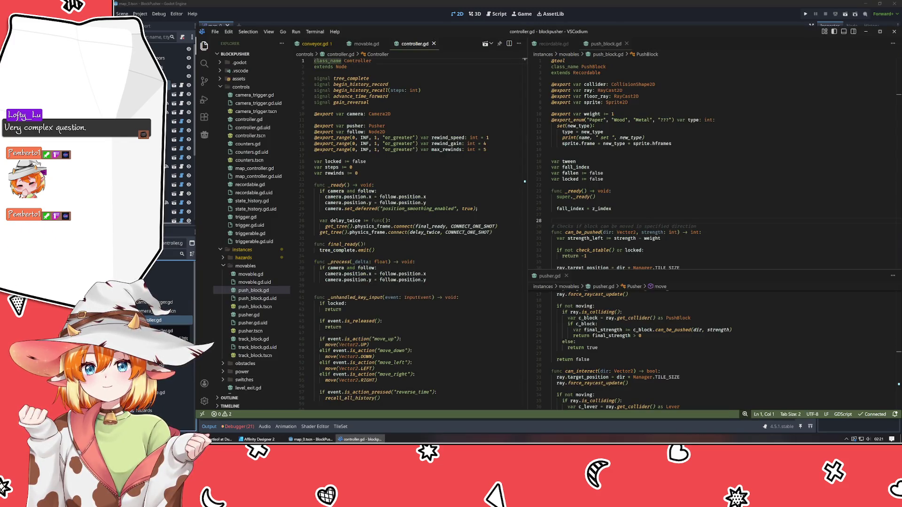
{"action": "double_click", "coordinate": [155, 328]}
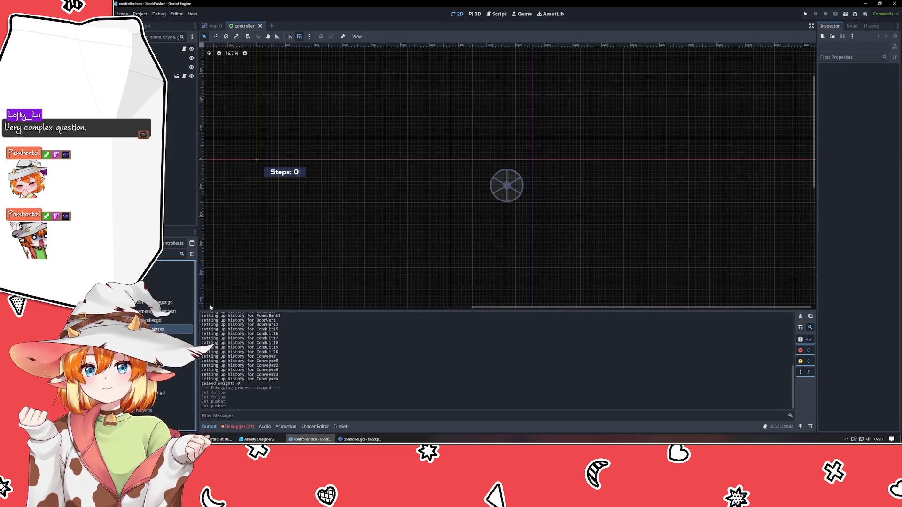
{"action": "left_click", "coordinate": [267, 265]}
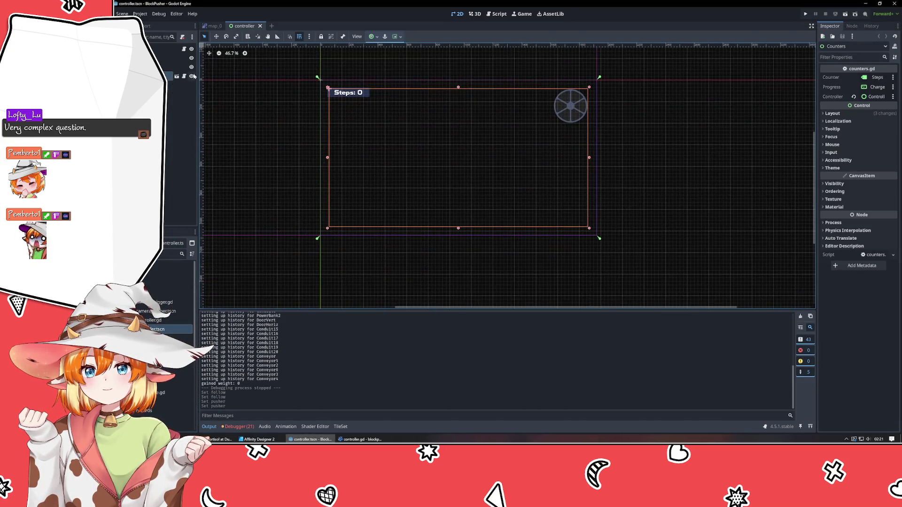
{"action": "left_click", "coordinate": [156, 57]}
{"action": "left_click", "coordinate": [153, 49]}
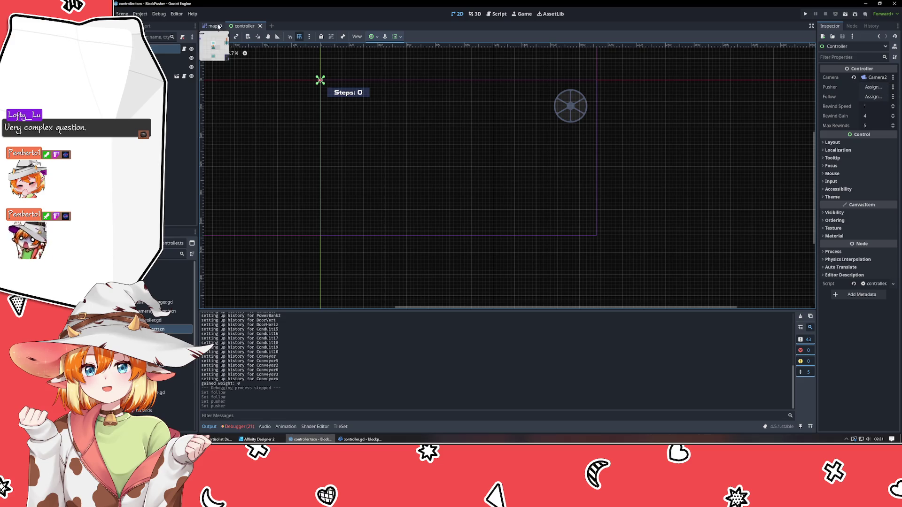
{"action": "left_click", "coordinate": [218, 26]}
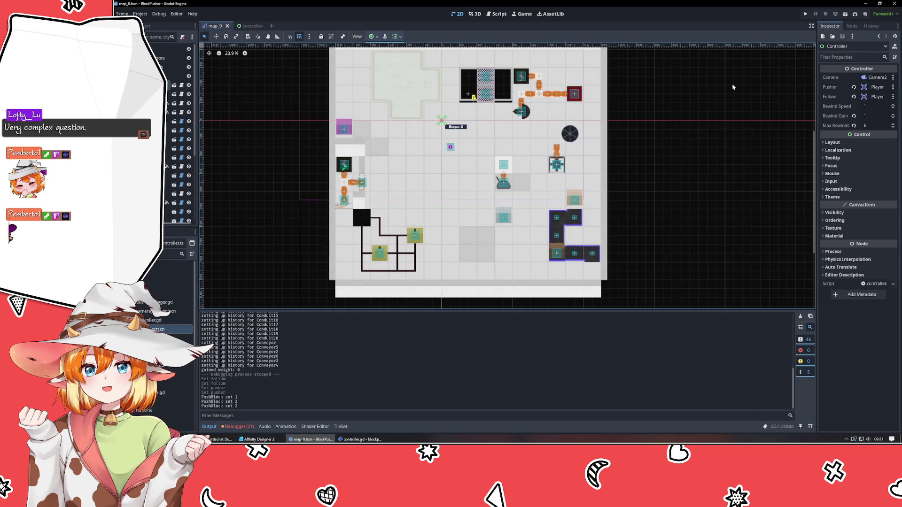
{"action": "left_click", "coordinate": [806, 14]}
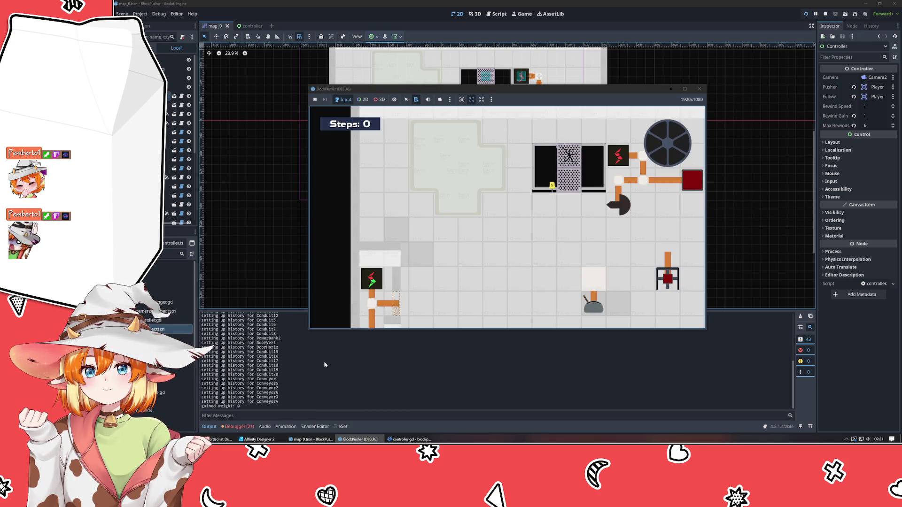
Step: Stop the test run, check the Output log around the 120.0 entry, and bring up controller.gd in VSCodium
{"action": "scroll", "coordinate": [324, 365], "scroll_direction": "up", "scroll_amount": 10}
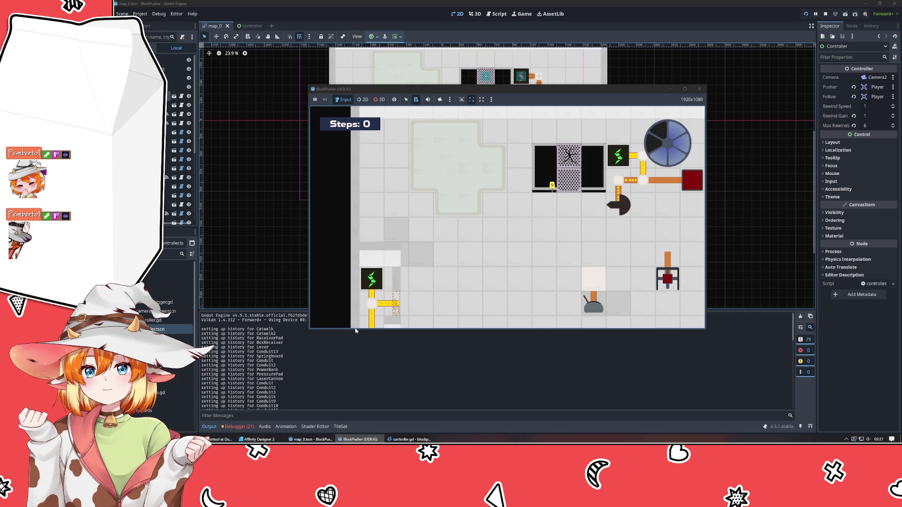
{"action": "scroll", "coordinate": [286, 376], "scroll_direction": "down", "scroll_amount": 10}
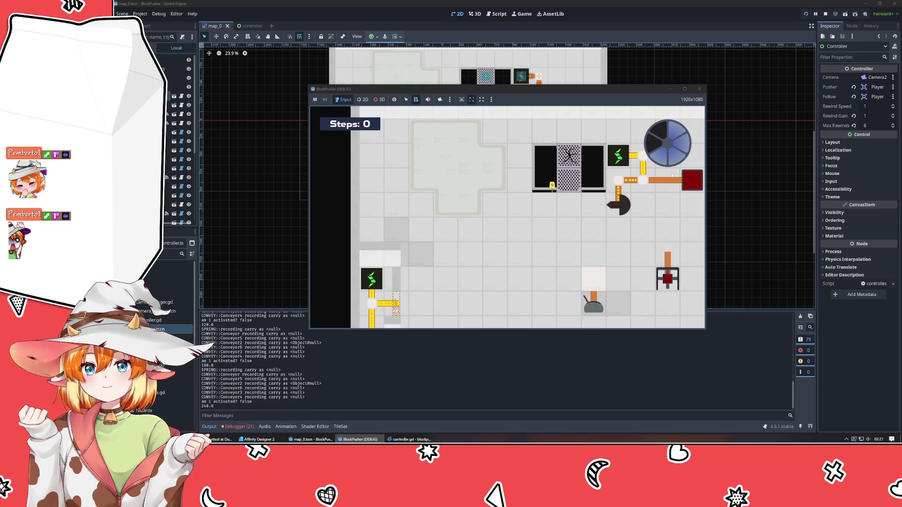
{"action": "left_click", "coordinate": [699, 89]}
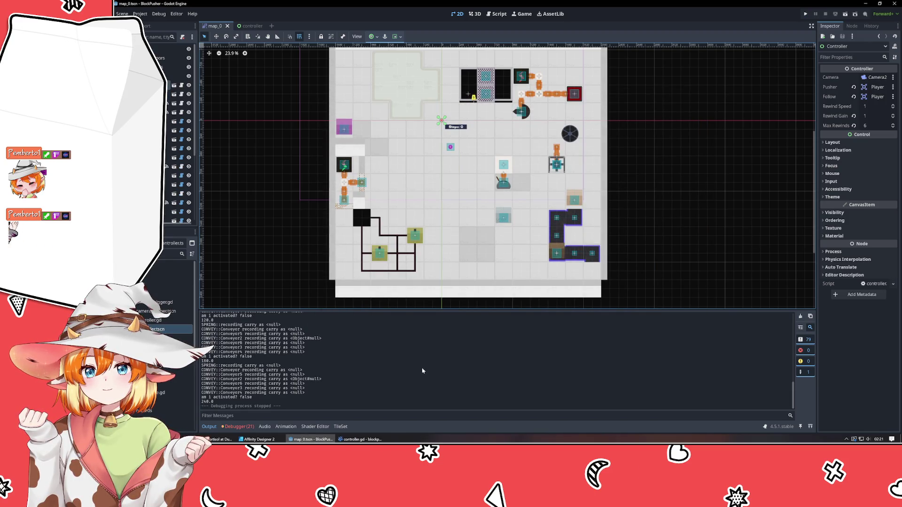
{"action": "scroll", "coordinate": [423, 369], "scroll_direction": "up", "scroll_amount": 3}
{"action": "scroll", "coordinate": [422, 370], "scroll_direction": "up", "scroll_amount": 10}
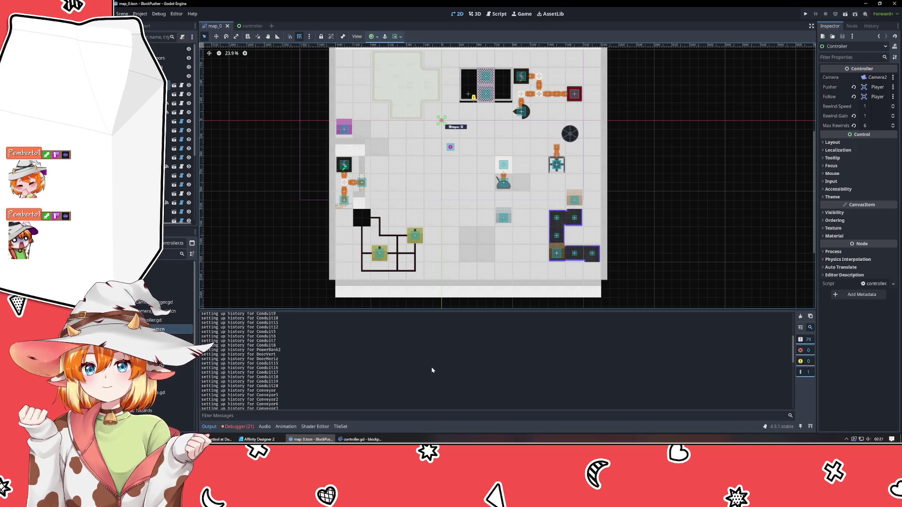
{"action": "scroll", "coordinate": [284, 379], "scroll_direction": "down", "scroll_amount": 5}
{"action": "double_click", "coordinate": [210, 344]}
{"action": "scroll", "coordinate": [226, 348], "scroll_direction": "down", "scroll_amount": 2}
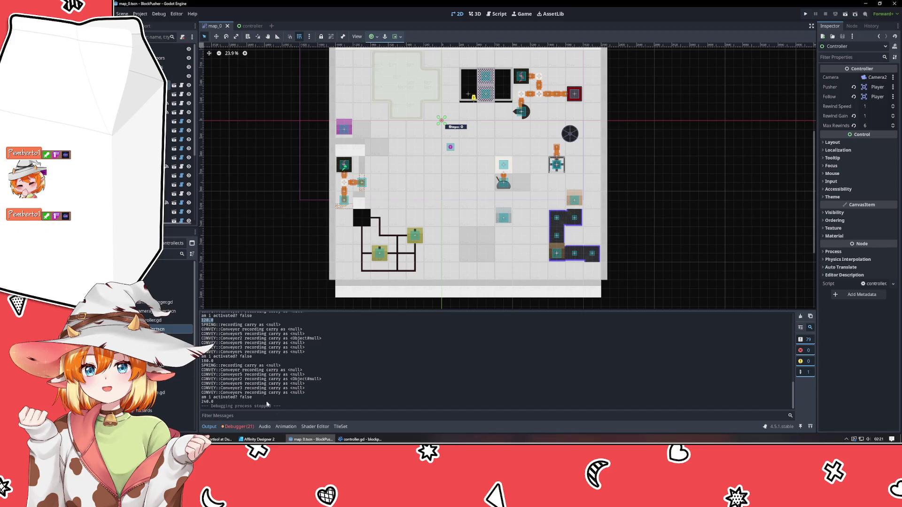
{"action": "left_click", "coordinate": [361, 439]}
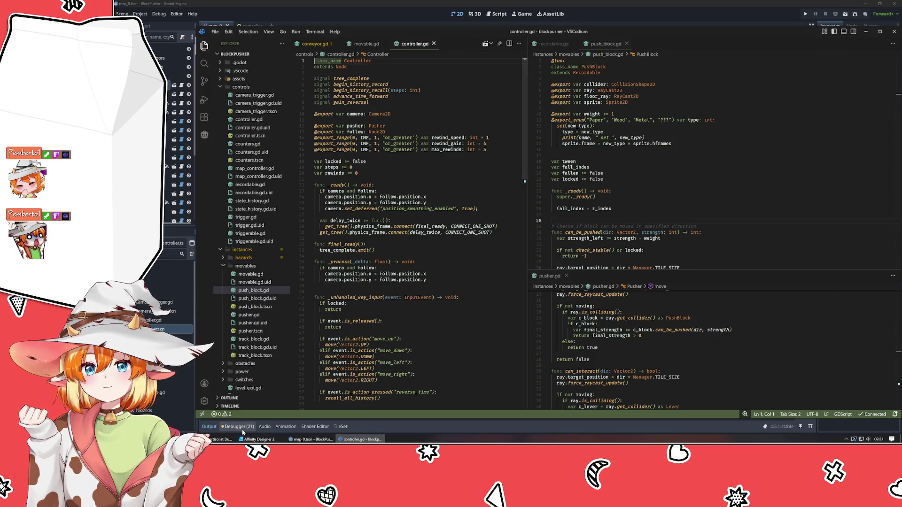
Step: Return to the Godot editor and list the Debugger errors for the unloadable push_block, pusher and track_block scenes
{"action": "left_click", "coordinate": [242, 430]}
{"action": "left_click", "coordinate": [243, 315]}
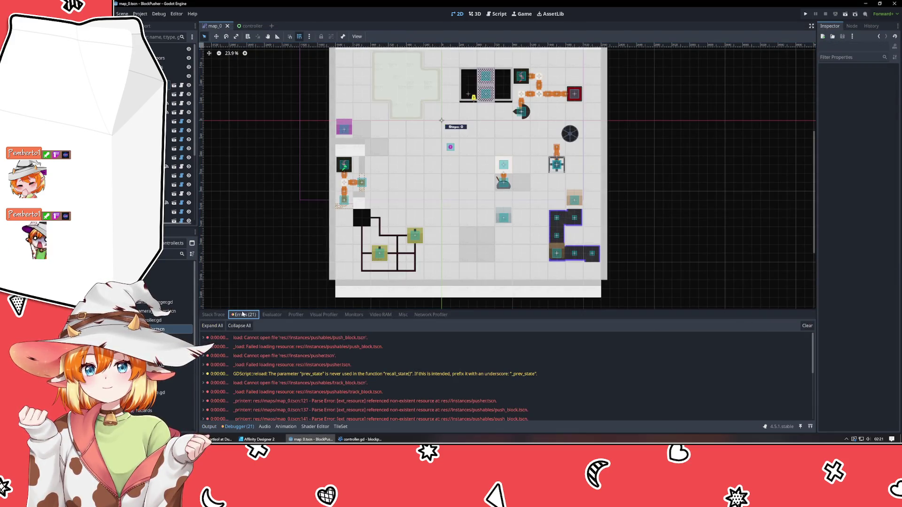
{"action": "scroll", "coordinate": [280, 382], "scroll_direction": "down", "scroll_amount": 4}
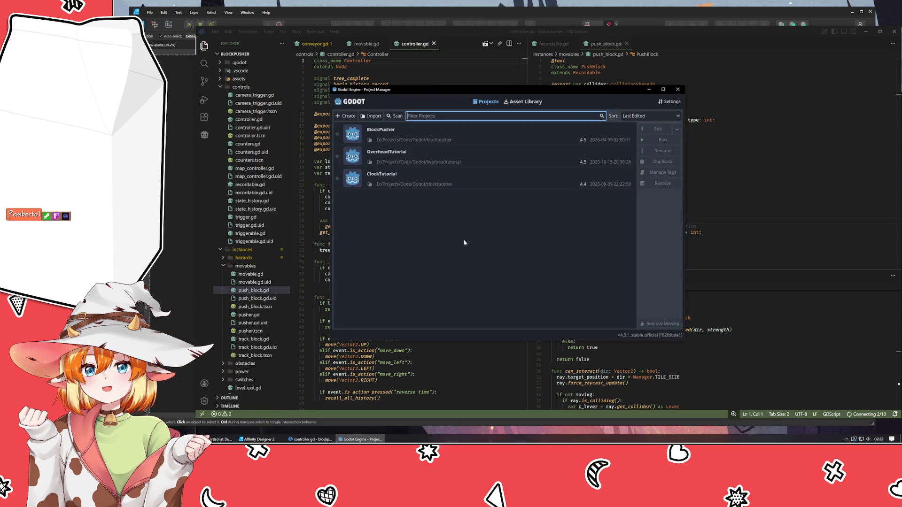
Step: Reopen BlockPusher from the Project Manager so the map_0.tscn missing-dependencies error appears
{"action": "double_click", "coordinate": [432, 124]}
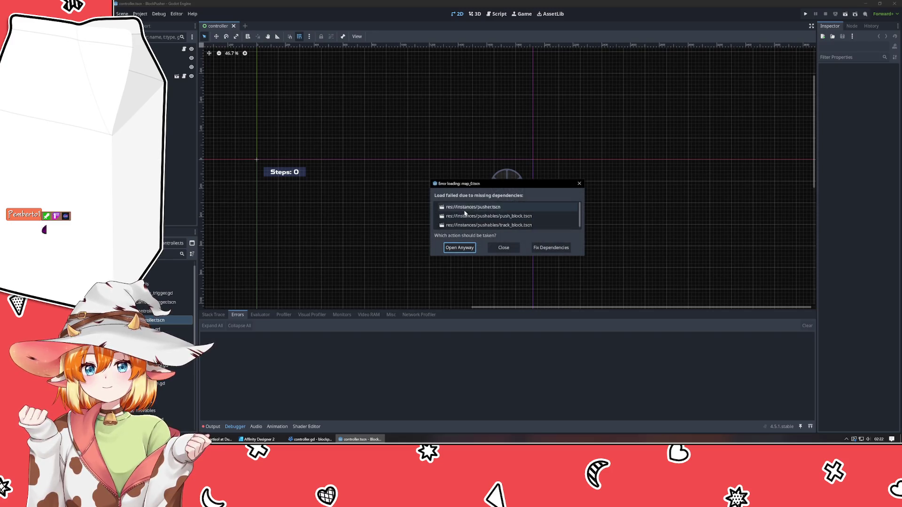
Step: Open map_0's dependency repair list and relink push_block to instances/movables/push_block.tscn
{"action": "left_click", "coordinate": [482, 208]}
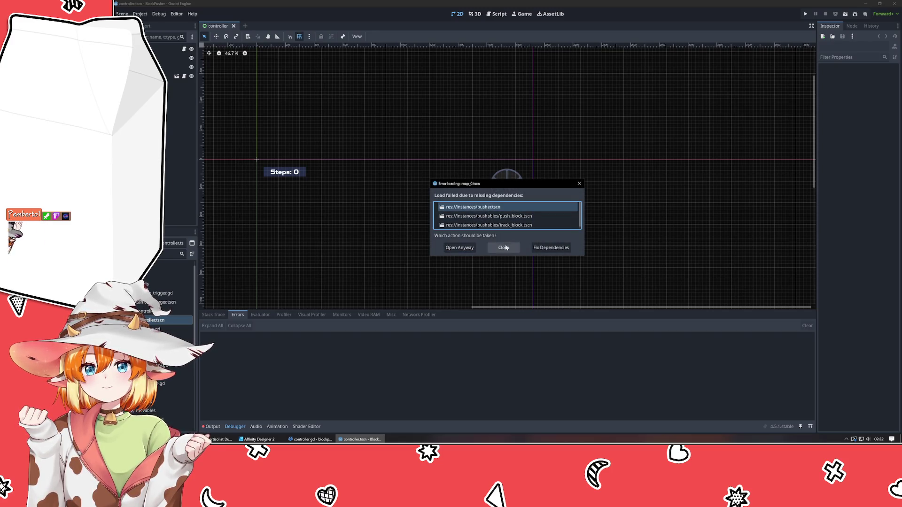
{"action": "left_click", "coordinate": [548, 249]}
{"action": "mouse_move", "coordinate": [445, 129]}
{"action": "left_mouse_down"}
{"action": "mouse_move", "coordinate": [696, 140]}
{"action": "mouse_move", "coordinate": [320, 241]}
{"action": "mouse_move", "coordinate": [319, 218]}
{"action": "left_mouse_up"}
{"action": "left_click", "coordinate": [523, 270]}
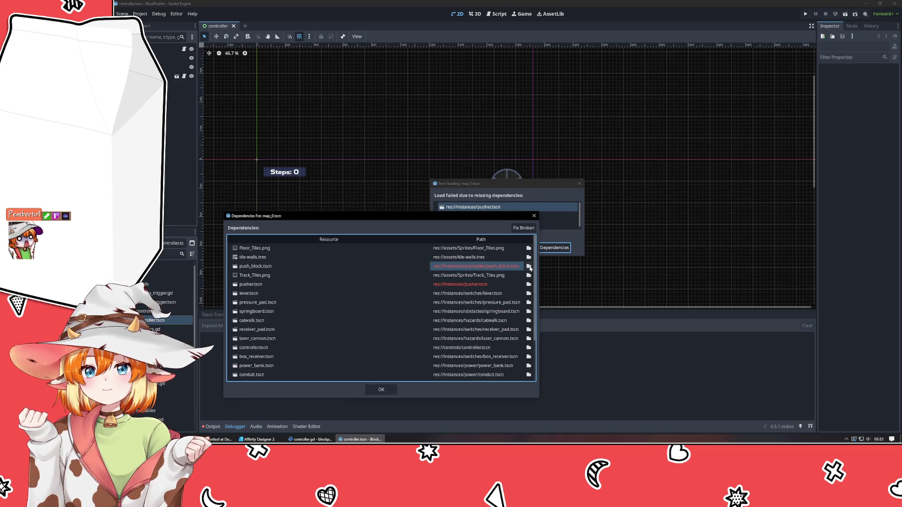
{"action": "left_click", "coordinate": [529, 266]}
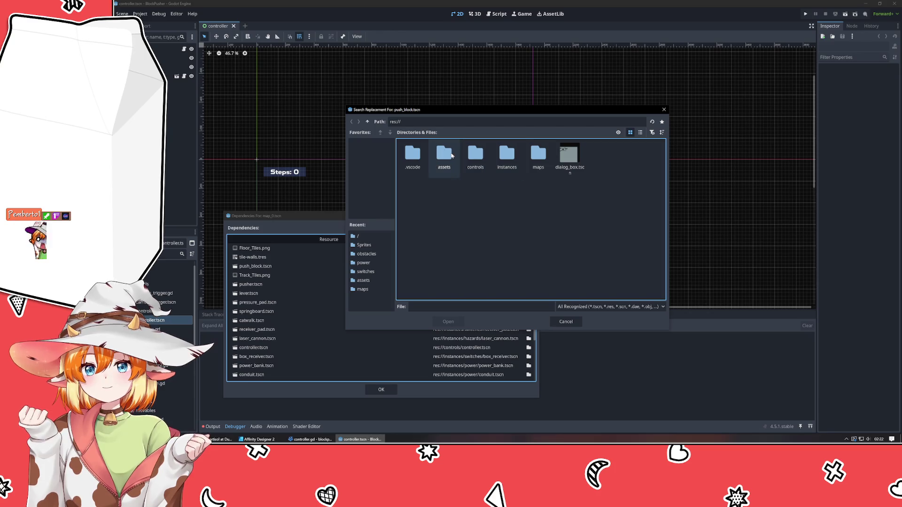
{"action": "double_click", "coordinate": [514, 155]}
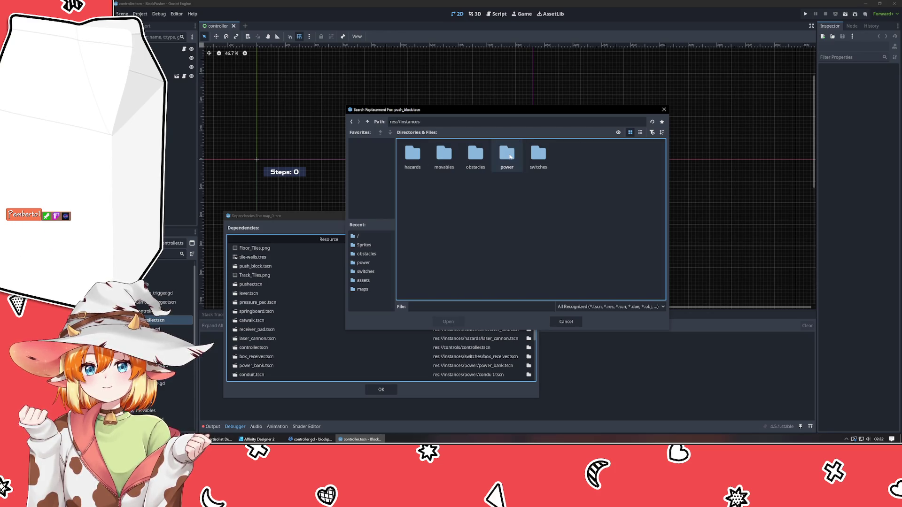
{"action": "double_click", "coordinate": [444, 154]}
{"action": "mouse_move", "coordinate": [448, 112]}
{"action": "left_mouse_down"}
{"action": "mouse_move", "coordinate": [514, 123]}
{"action": "mouse_move", "coordinate": [674, 124]}
{"action": "mouse_move", "coordinate": [651, 128]}
{"action": "left_mouse_up"}
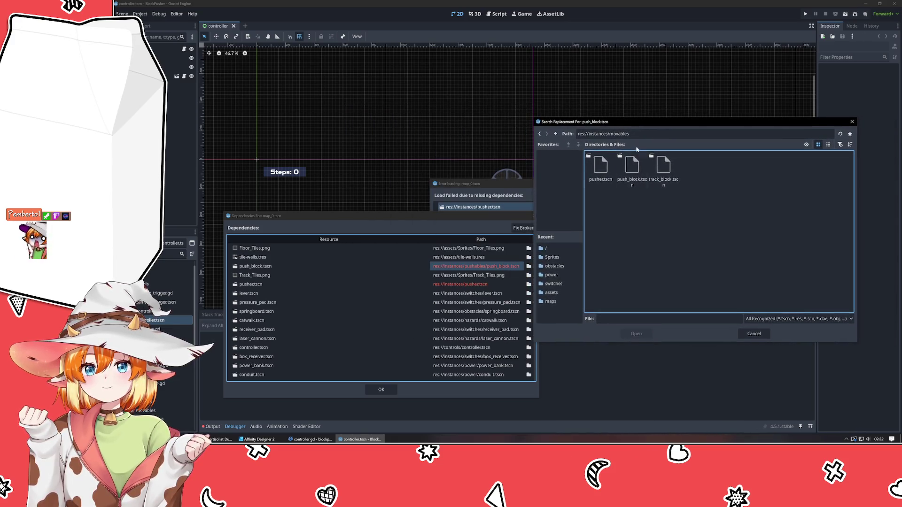
{"action": "double_click", "coordinate": [629, 174]}
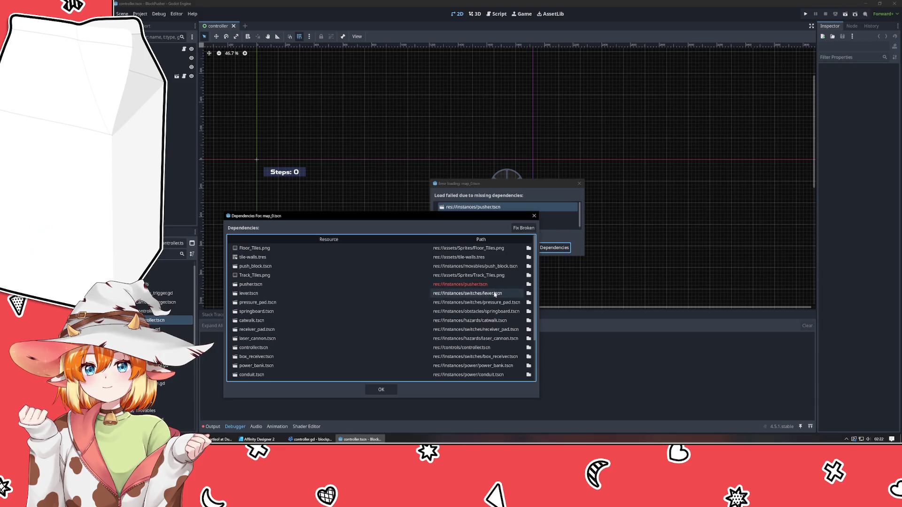
Step: Relink pusher and track_block to their movables folder scenes, apply the fixes, and close the error
{"action": "left_click", "coordinate": [528, 285]}
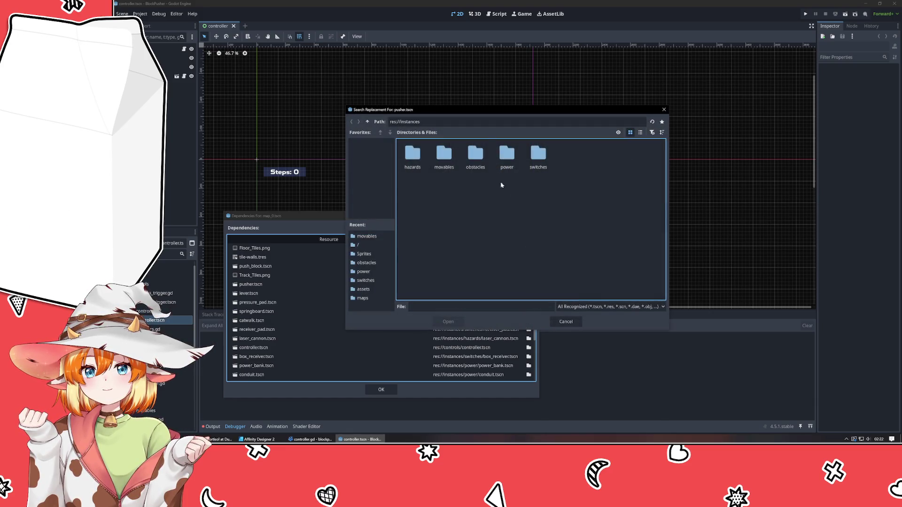
{"action": "double_click", "coordinate": [440, 155]}
{"action": "double_click", "coordinate": [438, 152]}
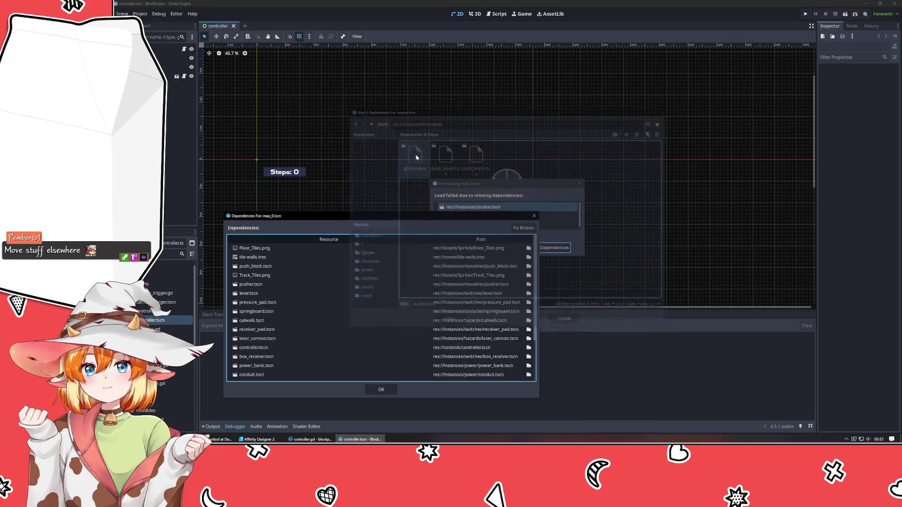
{"action": "left_click", "coordinate": [528, 376]}
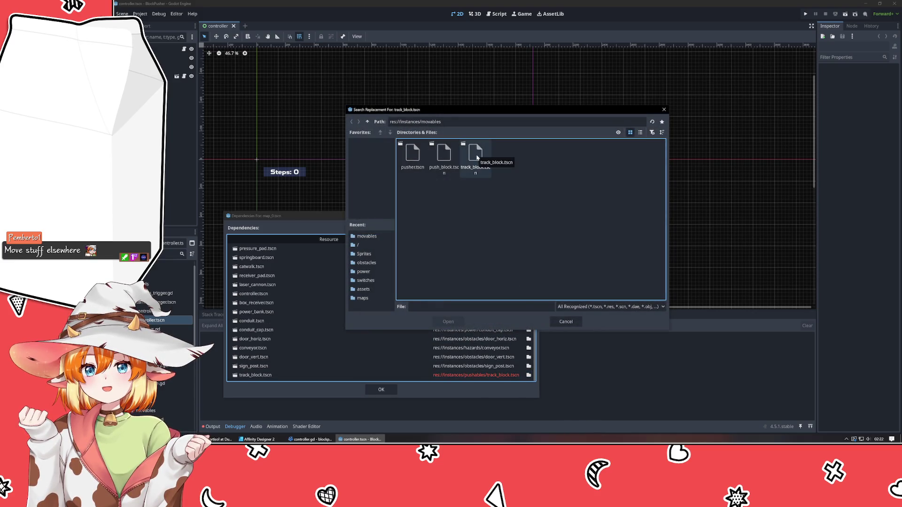
{"action": "double_click", "coordinate": [476, 153]}
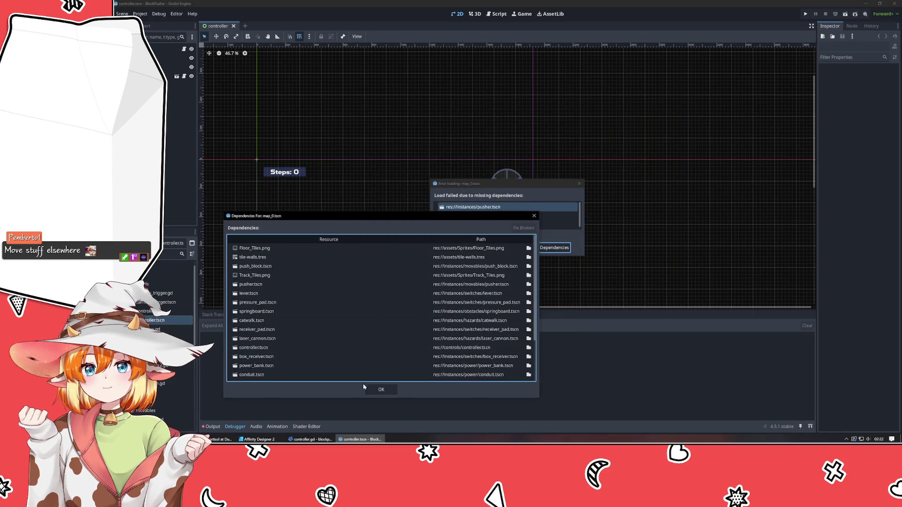
{"action": "left_click", "coordinate": [381, 389]}
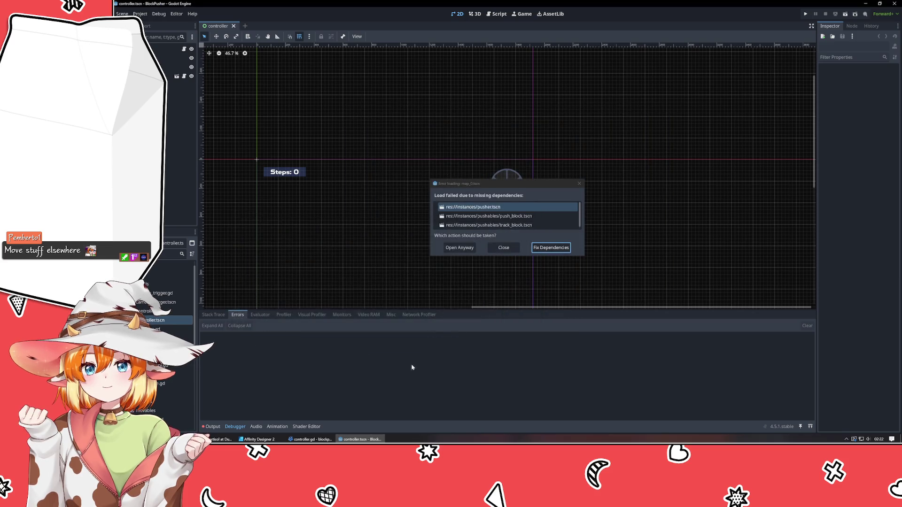
{"action": "left_click", "coordinate": [499, 254]}
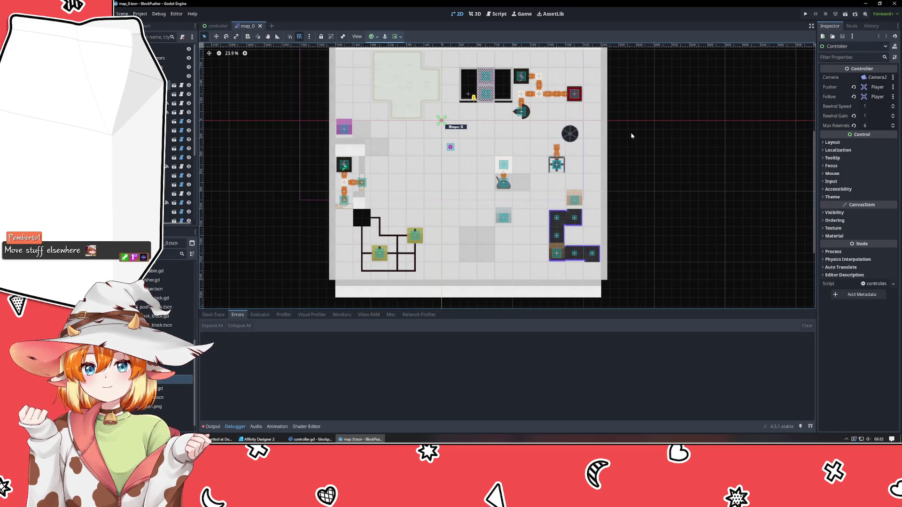
Step: Run map_0, press R to rewind in-game, stop the game, and pan to the level's bottom
{"action": "scroll", "coordinate": [646, 135], "scroll_direction": "up", "scroll_amount": 2}
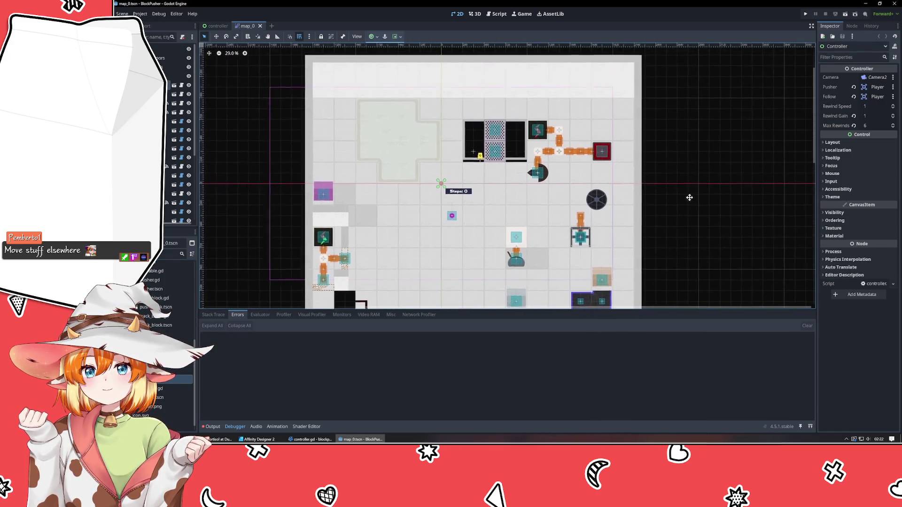
{"action": "left_click", "coordinate": [804, 14]}
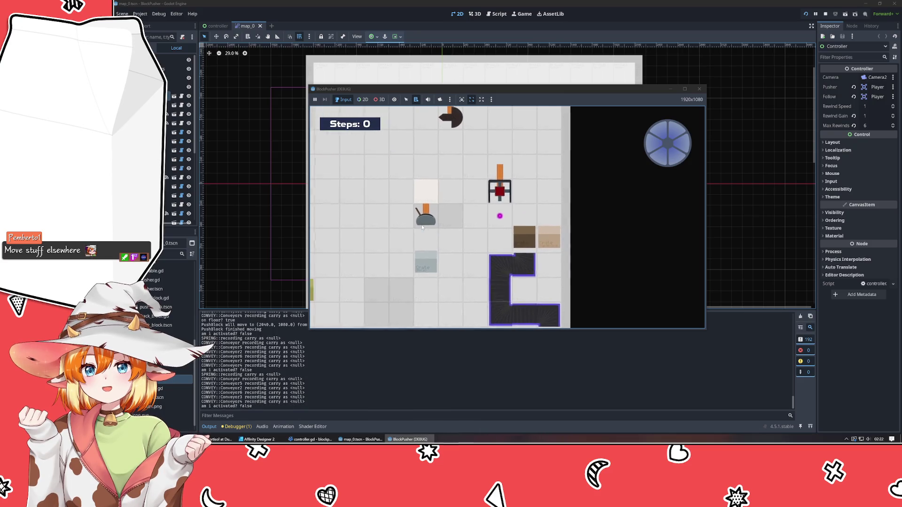
{"action": "key", "text": "r"}
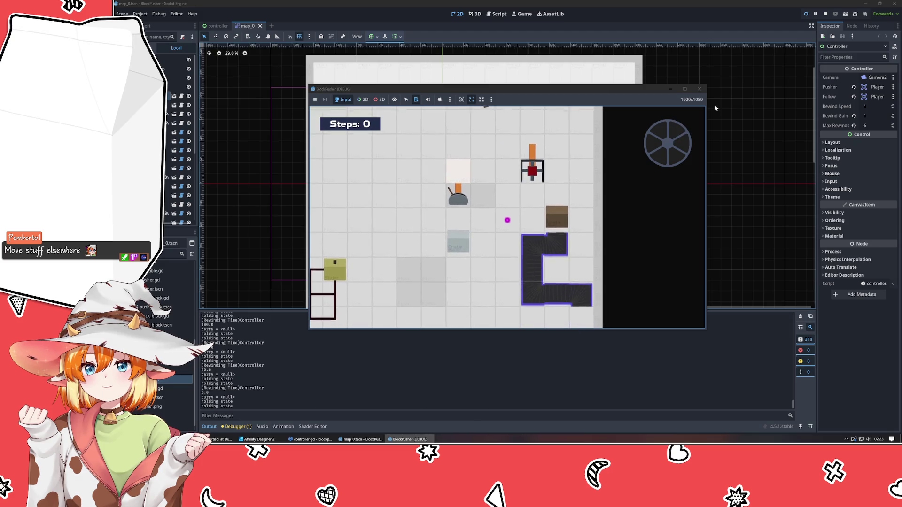
{"action": "left_click", "coordinate": [700, 90]}
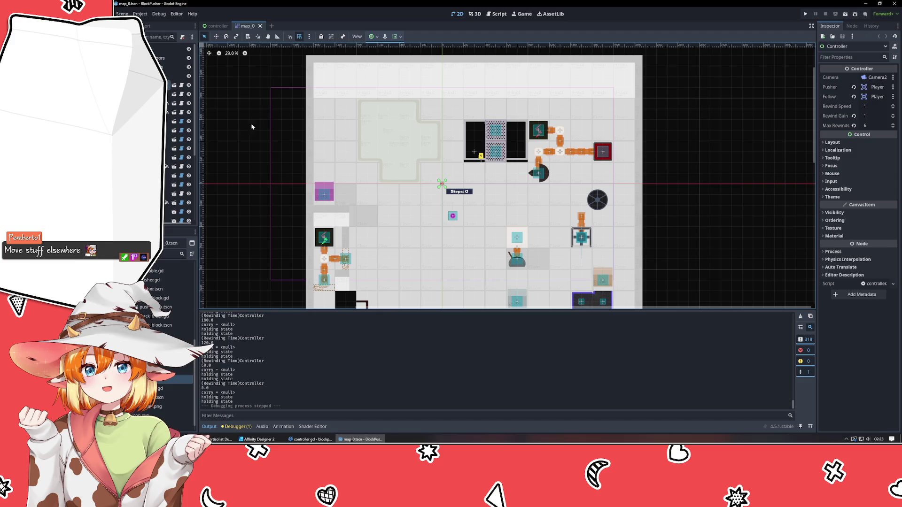
{"action": "scroll", "coordinate": [243, 137], "scroll_direction": "down", "scroll_amount": 2}
{"action": "scroll", "coordinate": [242, 137], "scroll_direction": "up", "scroll_amount": 1}
{"action": "left_click_drag", "start_coordinate": [254, 145], "coordinate": [273, 65]}
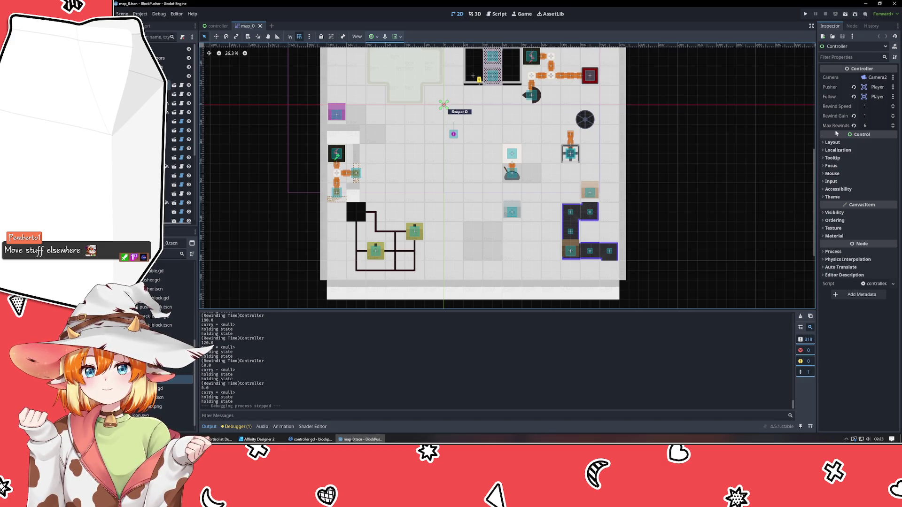
Step: Set the Controller's Max Rewinds to 2, move the Player to the lower right, and save map_0
{"action": "left_click", "coordinate": [869, 125]}
{"action": "key", "text": "Return"}
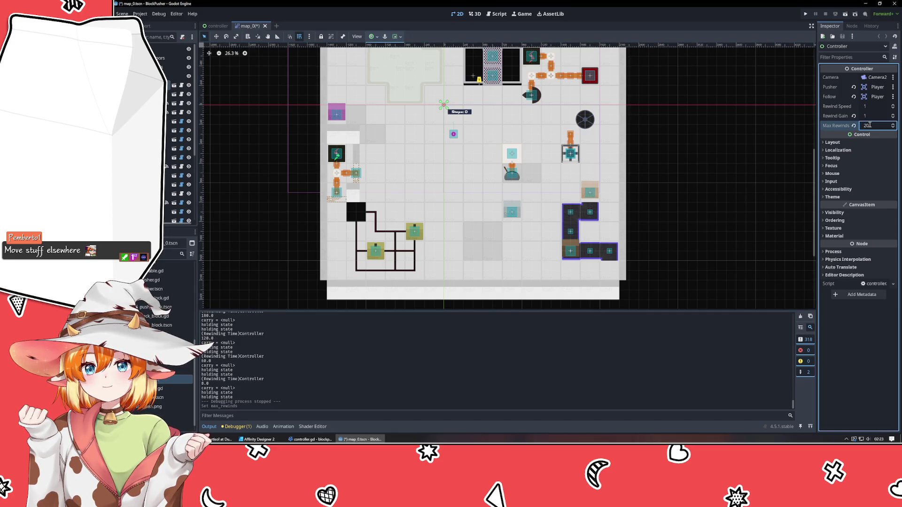
{"action": "left_click", "coordinate": [758, 173]}
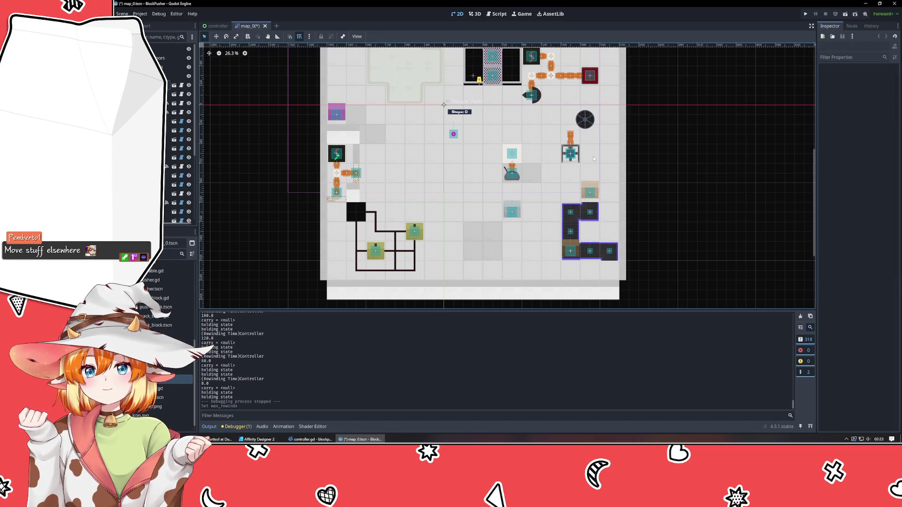
{"action": "left_click", "coordinate": [162, 103]}
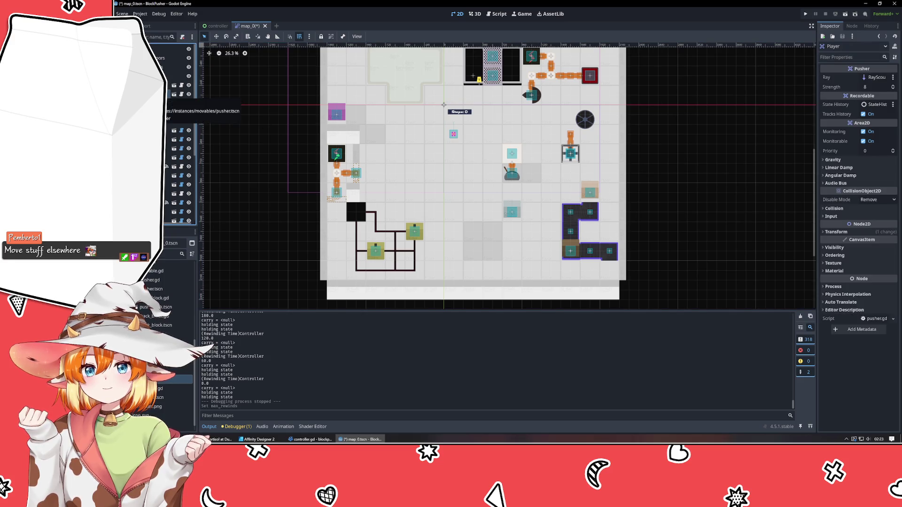
{"action": "left_click", "coordinate": [439, 147]}
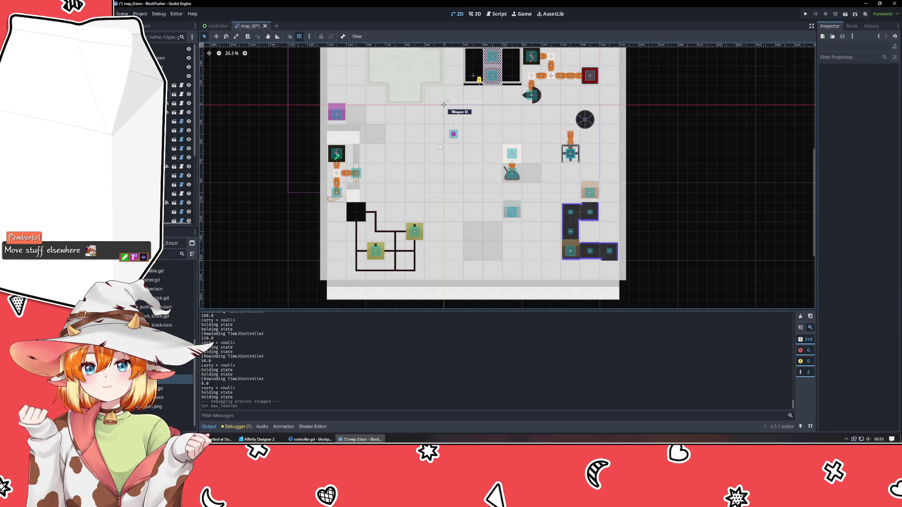
{"action": "mouse_move", "coordinate": [454, 134]}
{"action": "left_mouse_down"}
{"action": "mouse_move", "coordinate": [512, 224]}
{"action": "mouse_move", "coordinate": [535, 232]}
{"action": "left_mouse_up"}
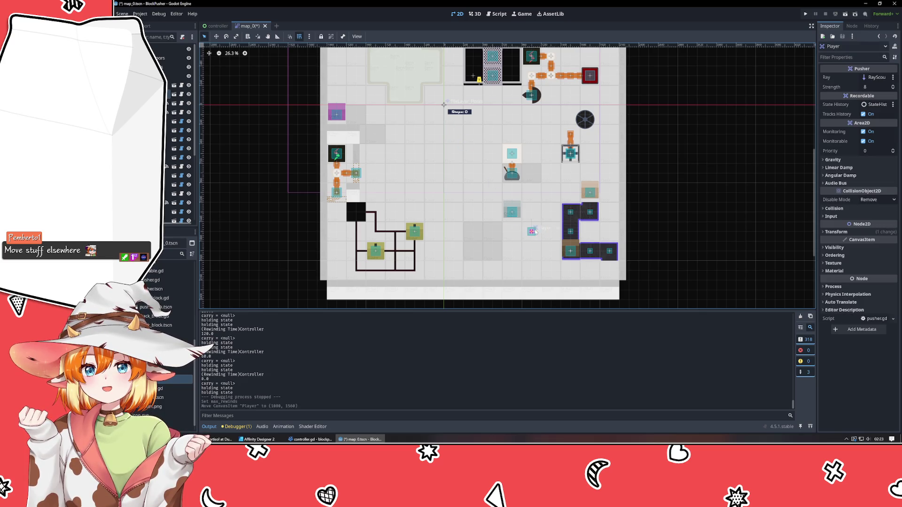
{"action": "left_click", "coordinate": [654, 226]}
{"action": "key", "text": "ctrl+s"}
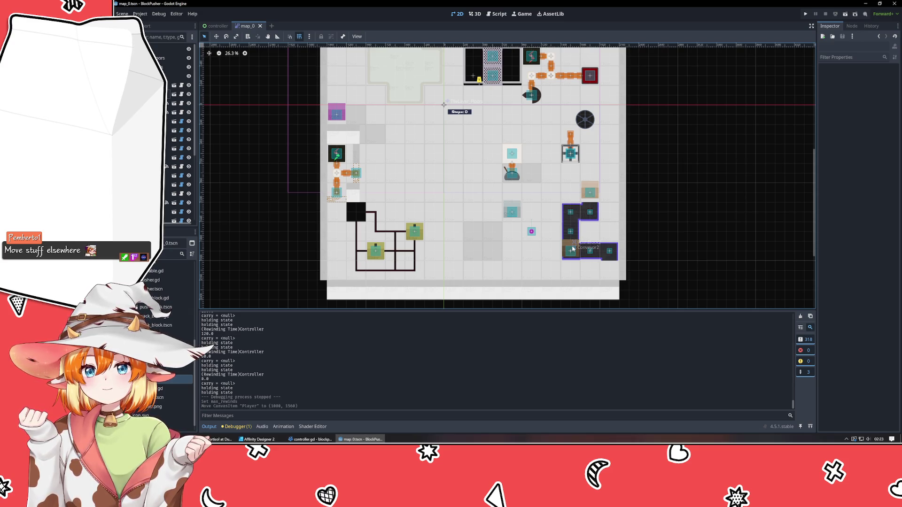
Step: Open conveyor.gd from the Debugger's unused prev_state parameter warning
{"action": "left_click", "coordinate": [230, 427]}
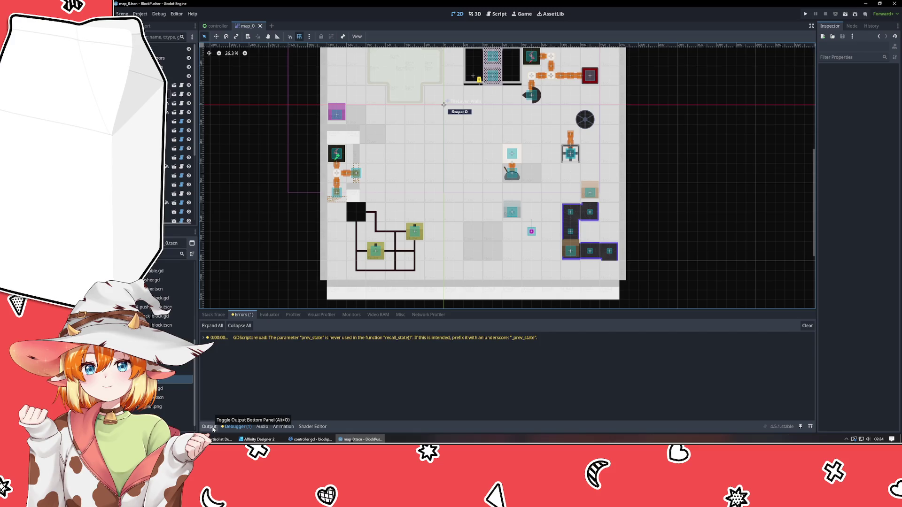
{"action": "double_click", "coordinate": [232, 338]}
{"action": "left_click", "coordinate": [319, 277]}
{"action": "scroll", "coordinate": [417, 325], "scroll_direction": "up", "scroll_amount": 20}
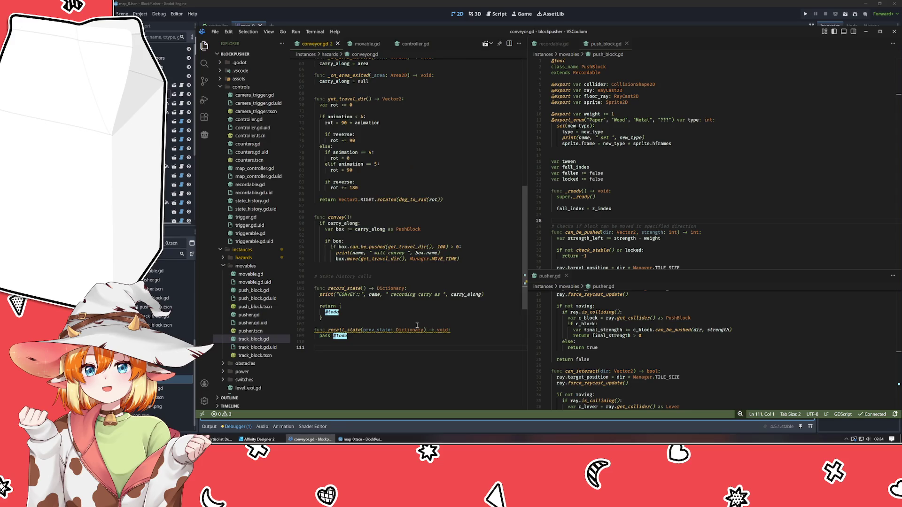
Step: Leave conveyor.gd's signal connection code and switch to movable.gd to review perform_move
{"action": "left_click", "coordinate": [420, 247]}
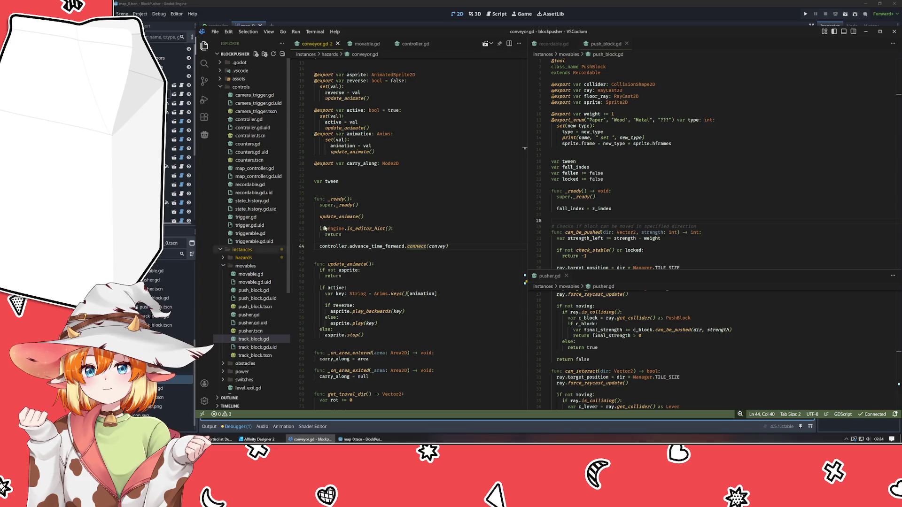
{"action": "scroll", "coordinate": [376, 141], "scroll_direction": "up", "scroll_amount": 4}
{"action": "left_click", "coordinate": [378, 46]}
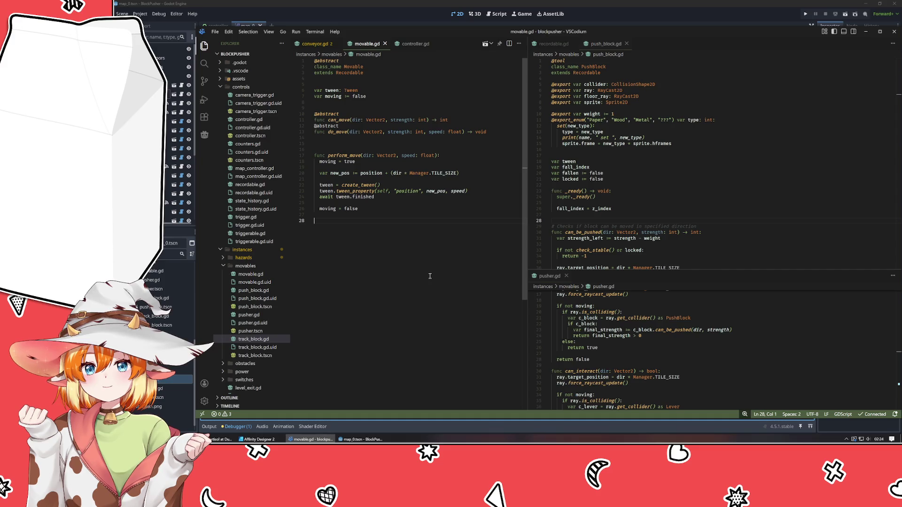
Step: Enlarge the pusher.gd pane beside push_block.gd, then switch to controller.gd to read its input handling
{"action": "key", "text": "Left"}
{"action": "key", "text": "Down"}
{"action": "key", "text": "Down"}
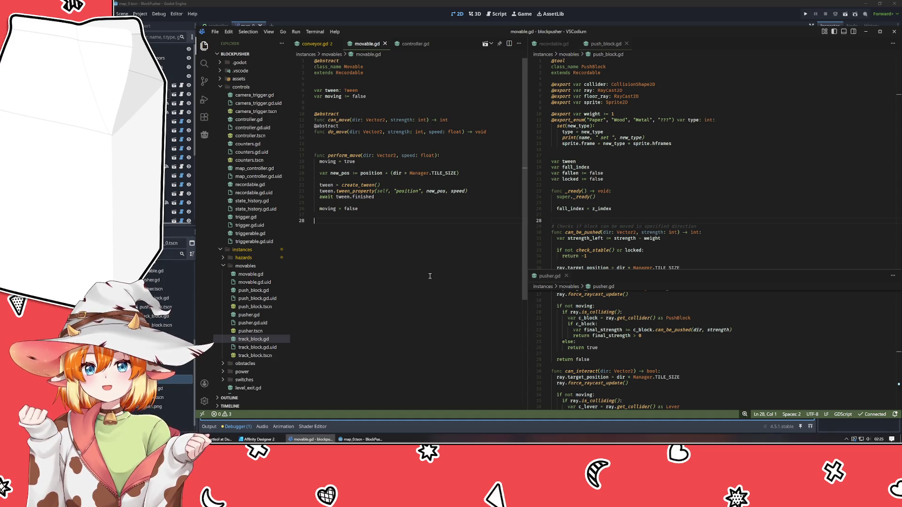
{"action": "scroll", "coordinate": [737, 122], "scroll_direction": "down", "scroll_amount": 10}
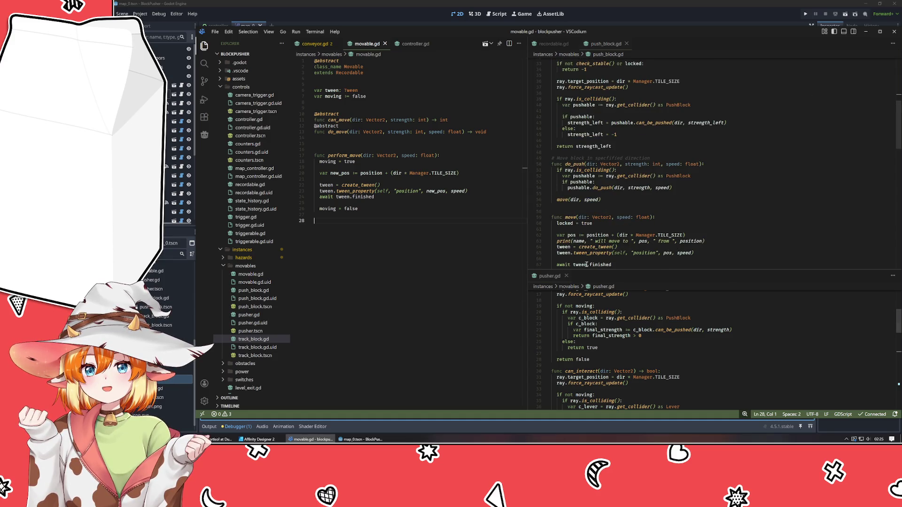
{"action": "left_click", "coordinate": [602, 274]}
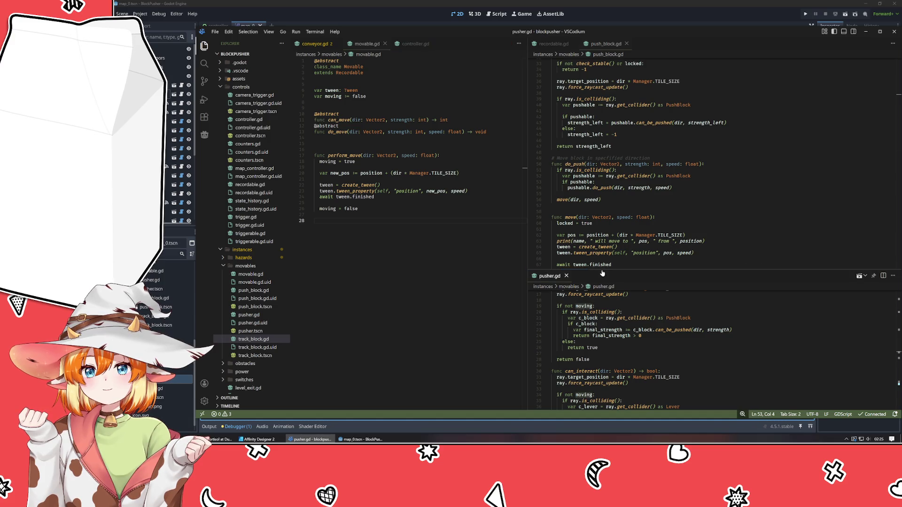
{"action": "mouse_move", "coordinate": [603, 271]}
{"action": "left_mouse_down"}
{"action": "mouse_move", "coordinate": [592, 121]}
{"action": "mouse_move", "coordinate": [587, 161]}
{"action": "left_mouse_up"}
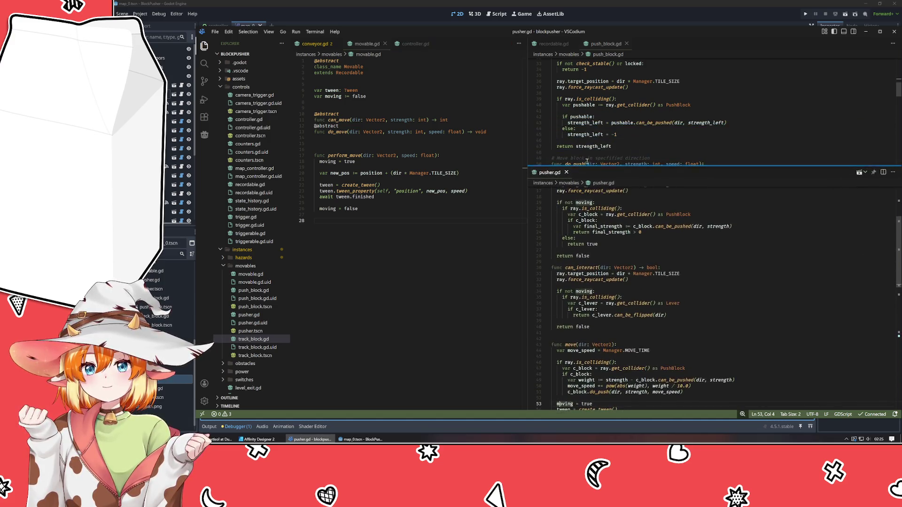
{"action": "left_click", "coordinate": [415, 43]}
{"action": "left_click", "coordinate": [358, 125]}
{"action": "scroll", "coordinate": [400, 175], "scroll_direction": "down", "scroll_amount": 10}
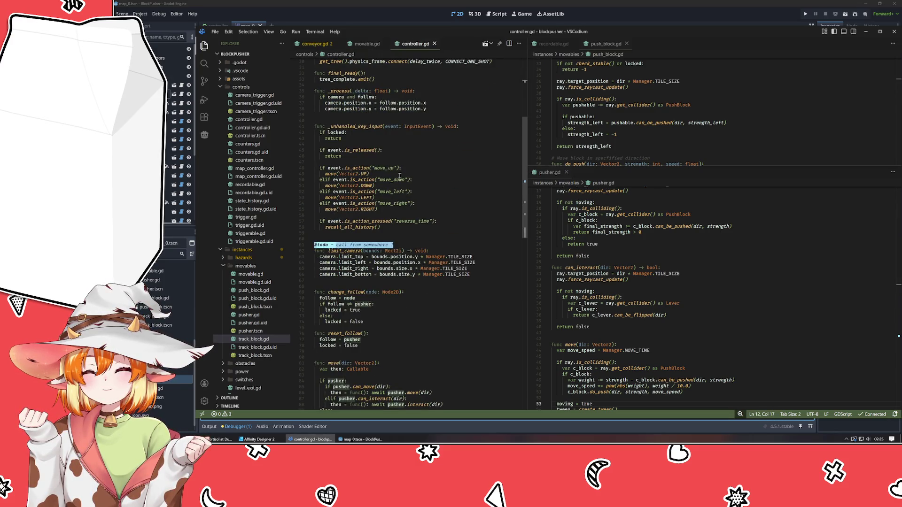
{"action": "scroll", "coordinate": [400, 176], "scroll_direction": "up", "scroll_amount": 10}
{"action": "scroll", "coordinate": [404, 176], "scroll_direction": "down", "scroll_amount": 10}
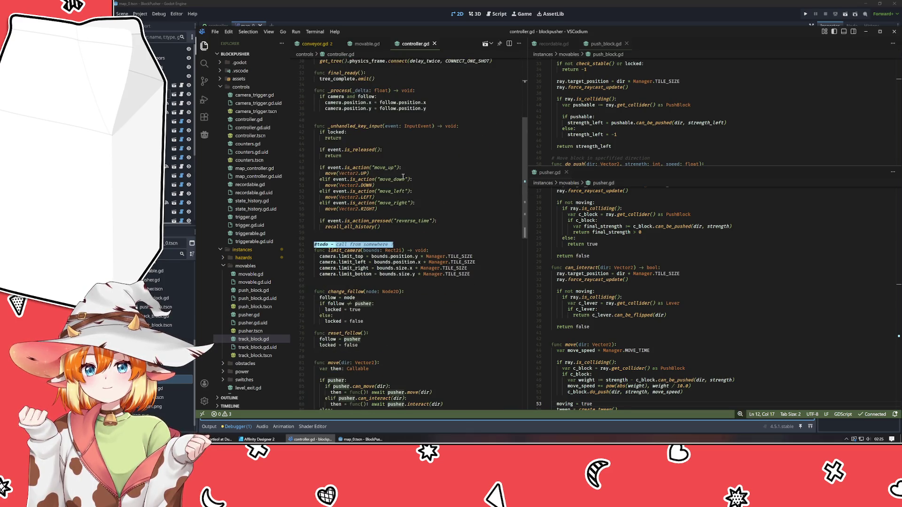
{"action": "scroll", "coordinate": [402, 177], "scroll_direction": "down", "scroll_amount": 5}
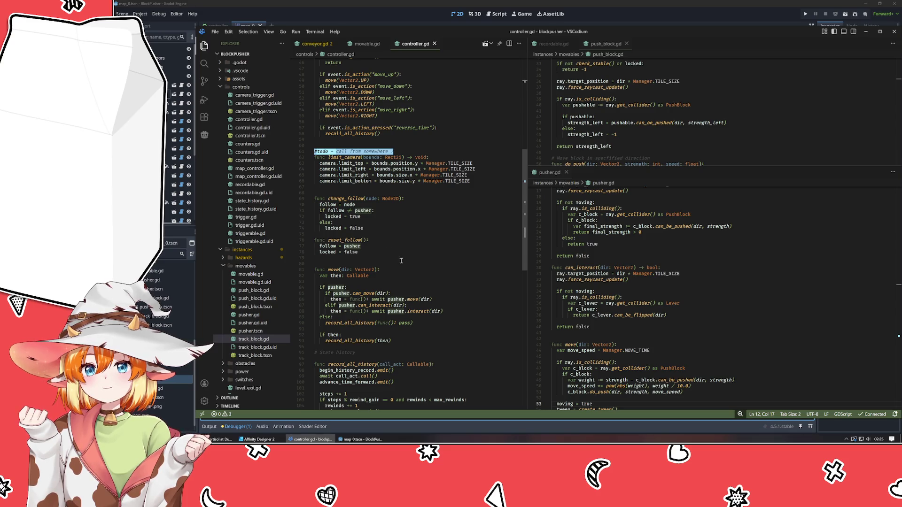
{"action": "scroll", "coordinate": [435, 291], "scroll_direction": "up", "scroll_amount": 8}
{"action": "scroll", "coordinate": [436, 291], "scroll_direction": "up", "scroll_amount": 3}
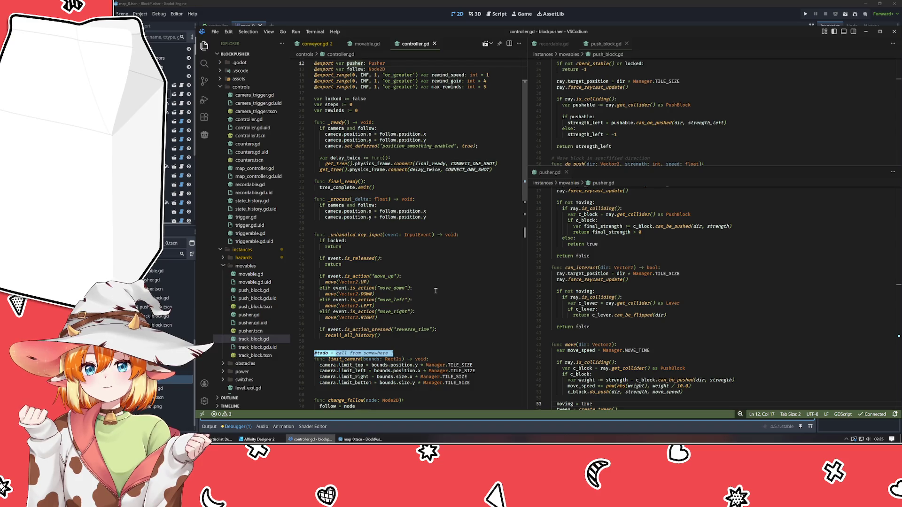
{"action": "scroll", "coordinate": [416, 291], "scroll_direction": "up", "scroll_amount": 1}
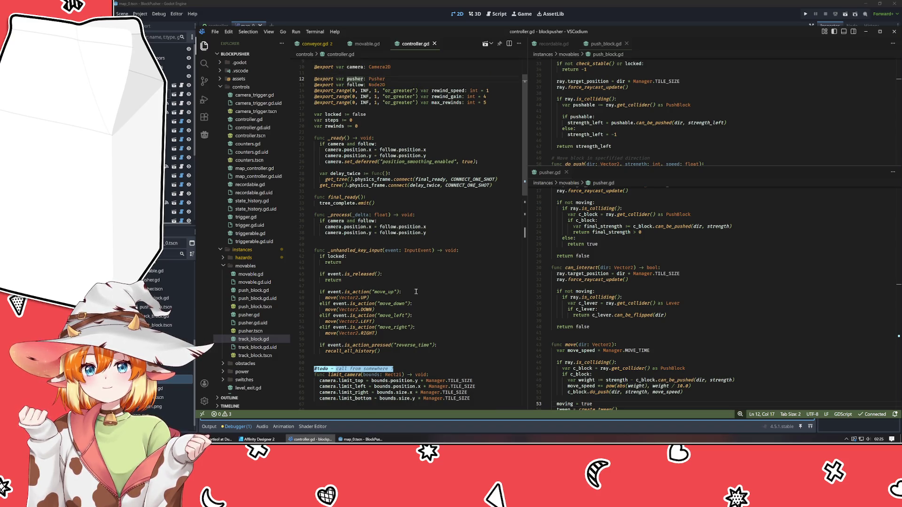
{"action": "scroll", "coordinate": [416, 292], "scroll_direction": "down", "scroll_amount": 10}
{"action": "scroll", "coordinate": [416, 291], "scroll_direction": "up", "scroll_amount": 10}
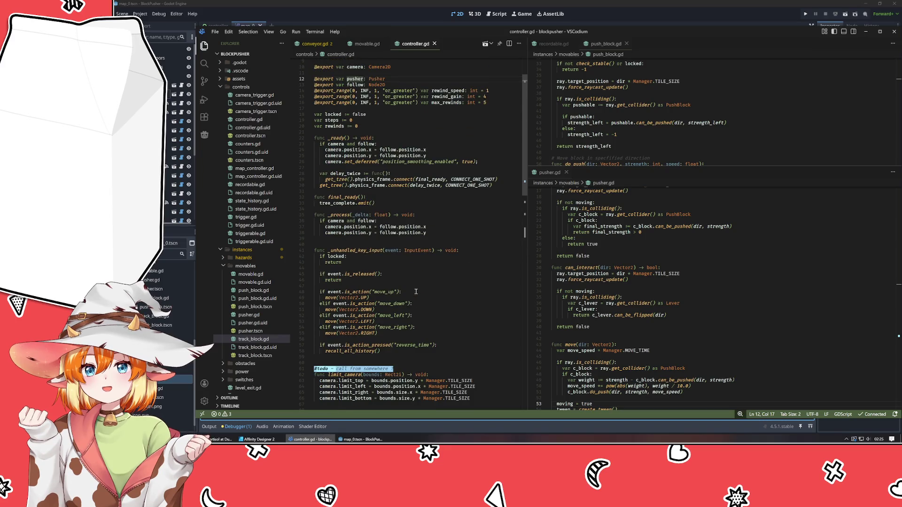
{"action": "scroll", "coordinate": [416, 291], "scroll_direction": "down", "scroll_amount": 12}
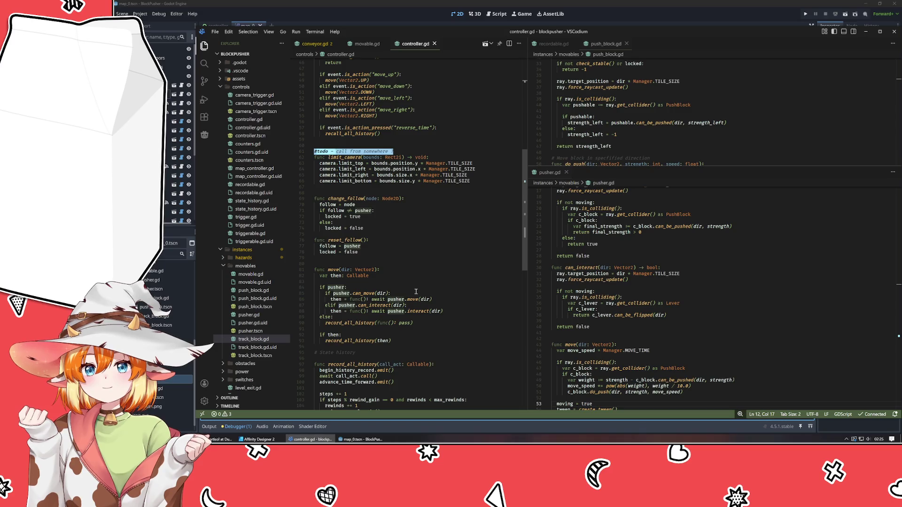
{"action": "scroll", "coordinate": [416, 292], "scroll_direction": "up", "scroll_amount": 10}
{"action": "scroll", "coordinate": [413, 289], "scroll_direction": "up", "scroll_amount": 2}
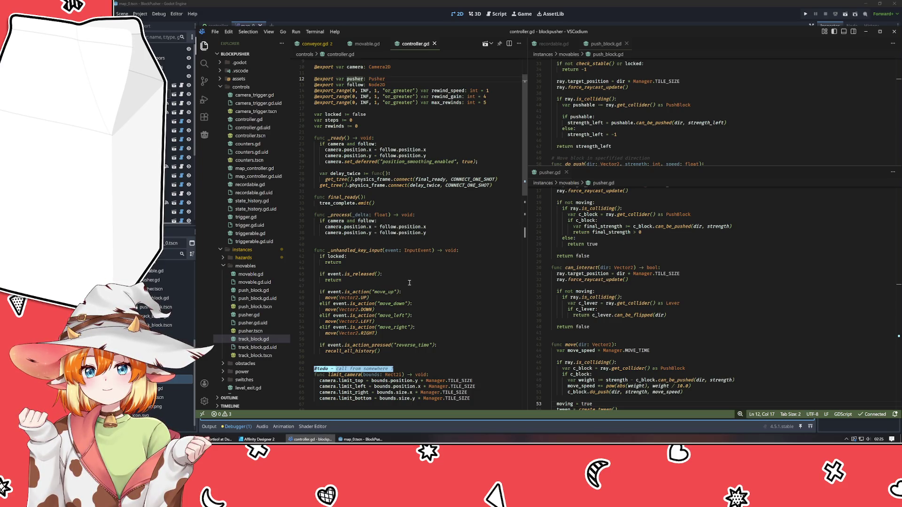
{"action": "scroll", "coordinate": [410, 282], "scroll_direction": "down", "scroll_amount": 15}
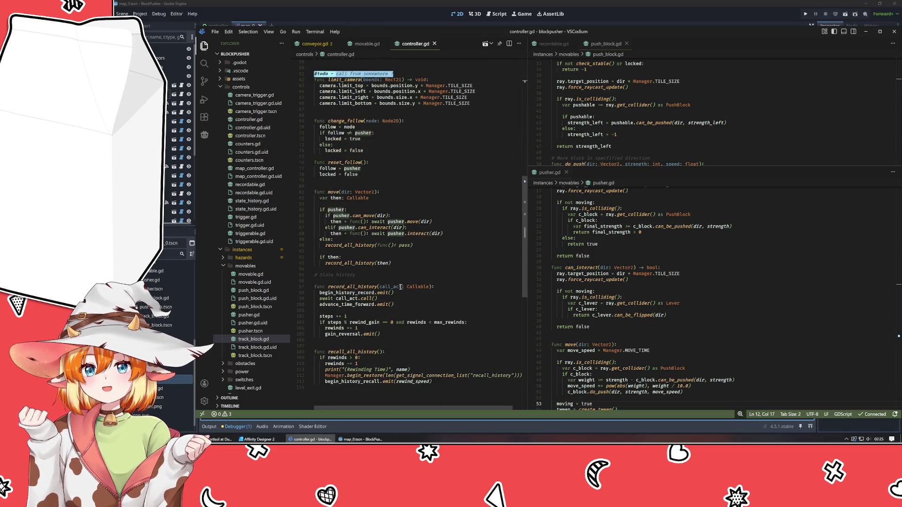